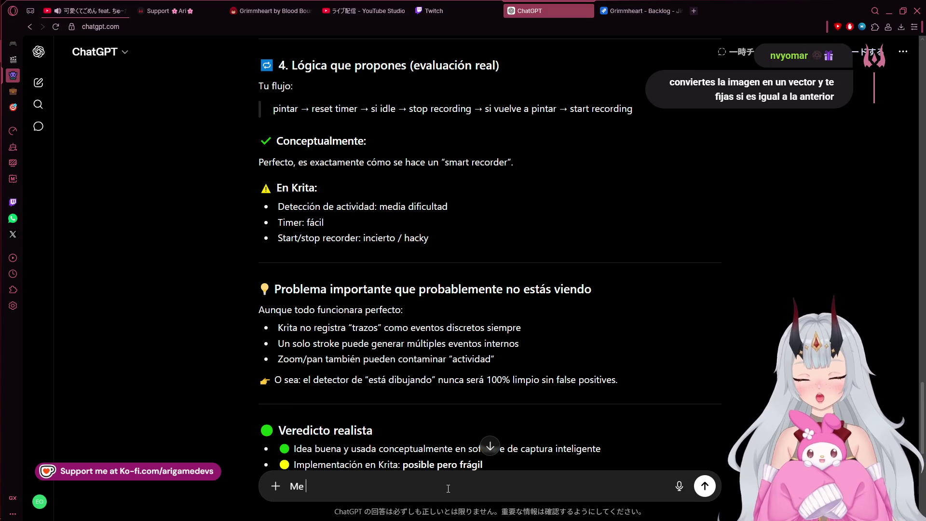
- Send ChatGPT a reply saying strokes don't matter, only whether any canvas pixel was altered
text(vale verga si es un trazo )
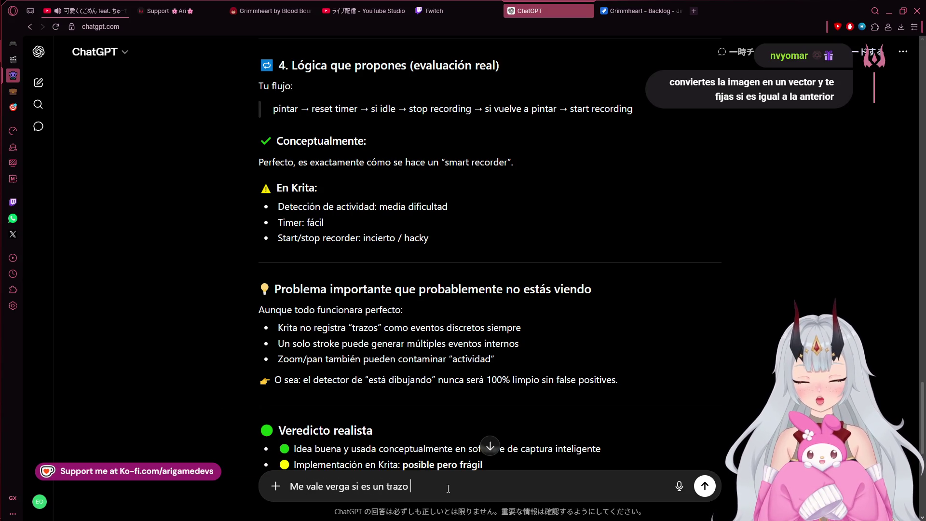
text(lo viene la virgen, so)
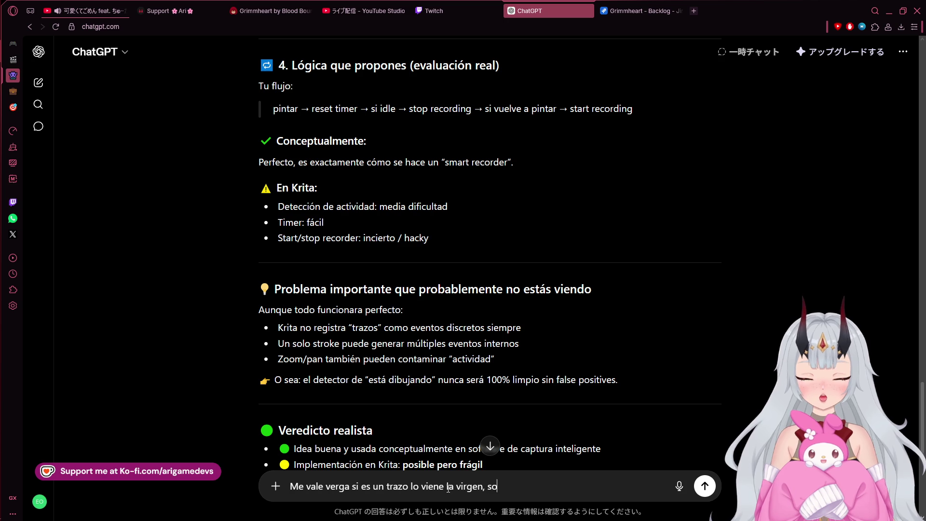
text(quierosaber)
text( si un pixel de cambia)
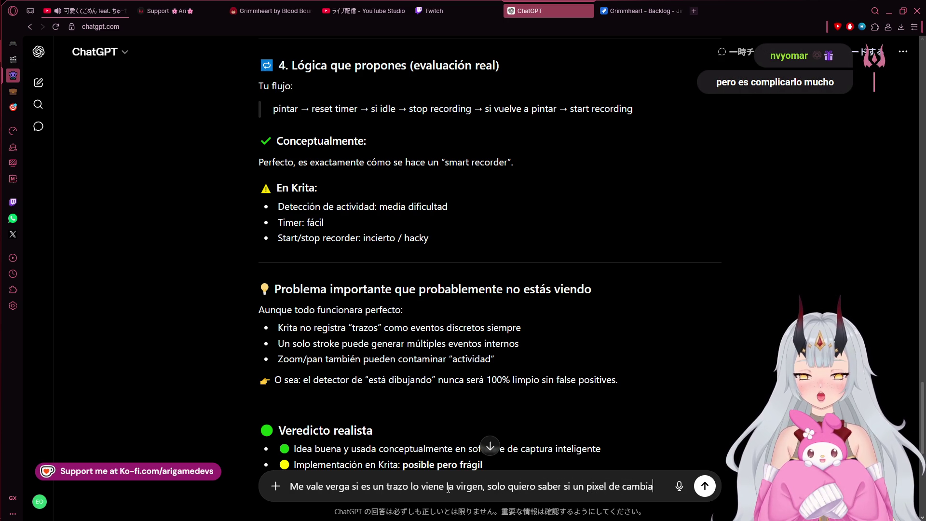
key(BackSpace)
key(BackSpace)
key(BackSpace)
key(BackSpace)
key(BackSpace)
key(BackSpace)
key(BackSpace)
text(l canvas)
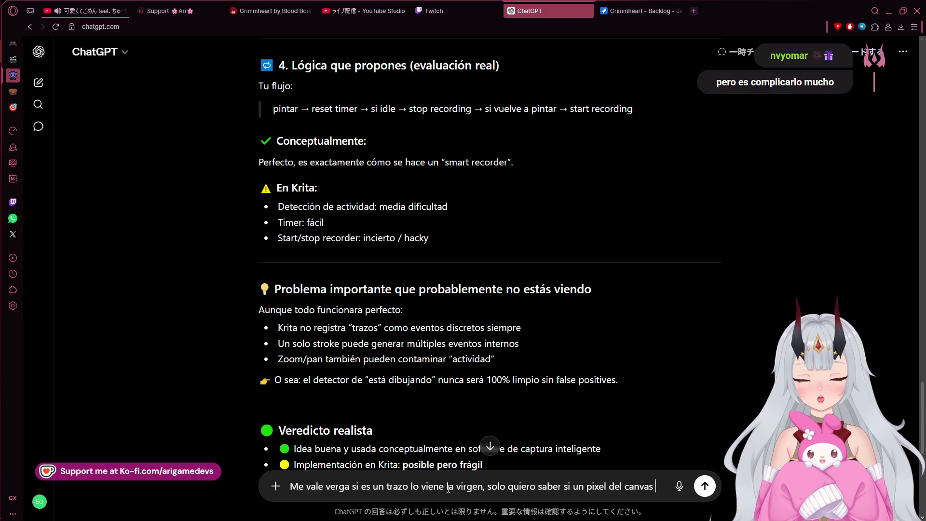
text( ha sido alterado.)
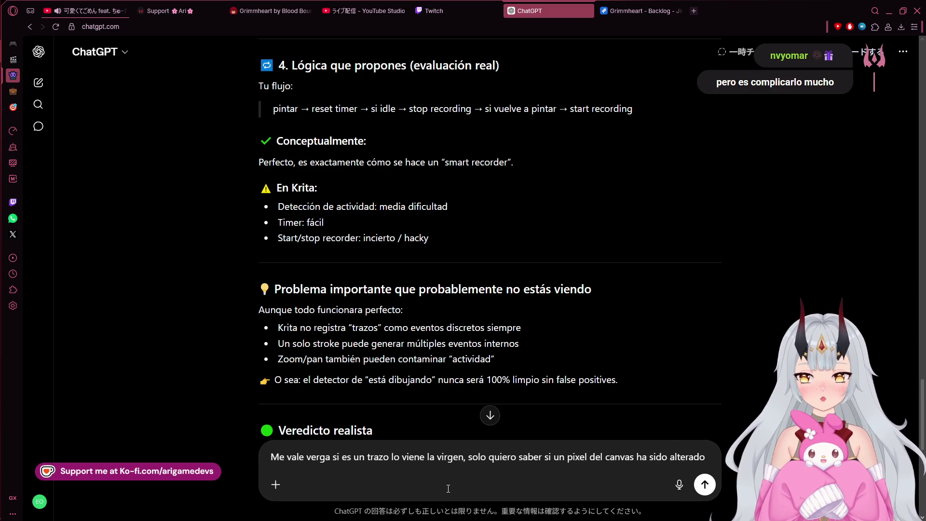
key(Return)
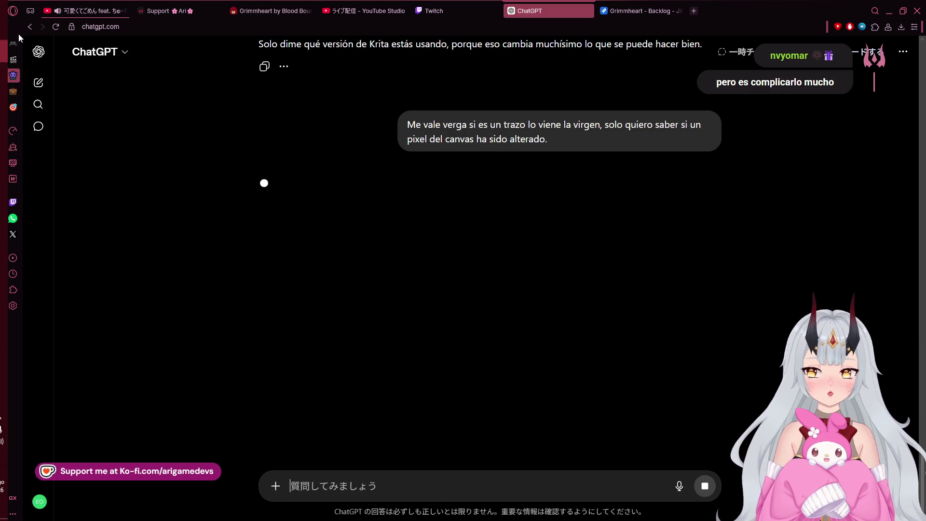
- Highlight the 'much more feasible' passage in ChatGPT's answer and read through the rest of the reply
mouse_move(430, 184)
mouse_down()
mouse_move(622, 195)
mouse_move(570, 201)
mouse_up()
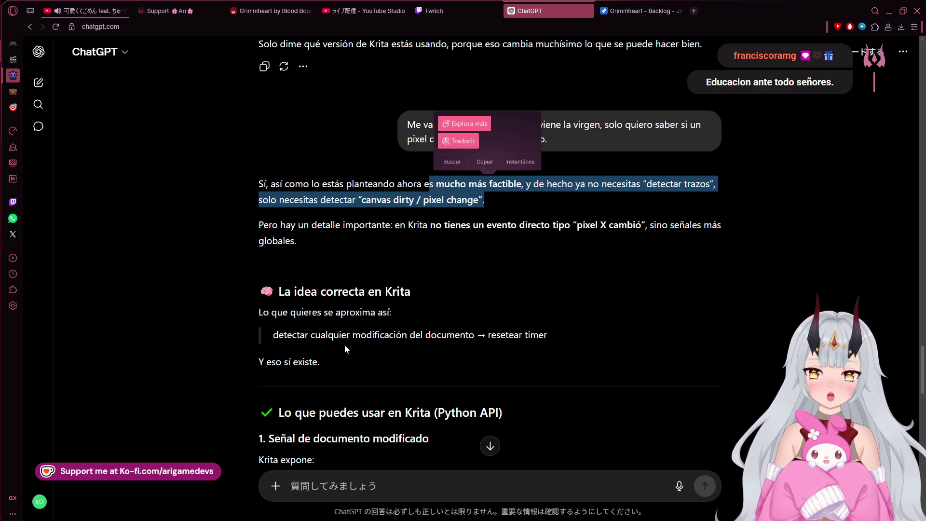
scroll(323, 352, down, 2)
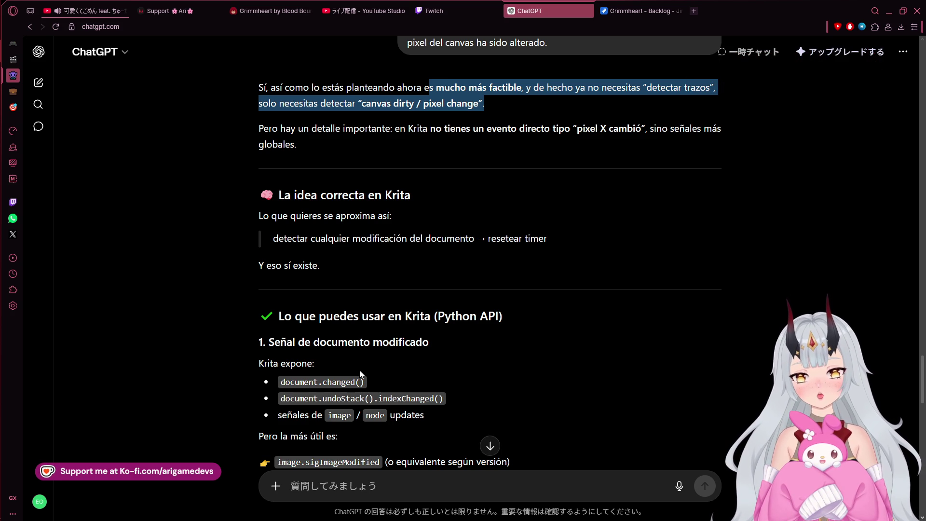
scroll(357, 392, down, 2)
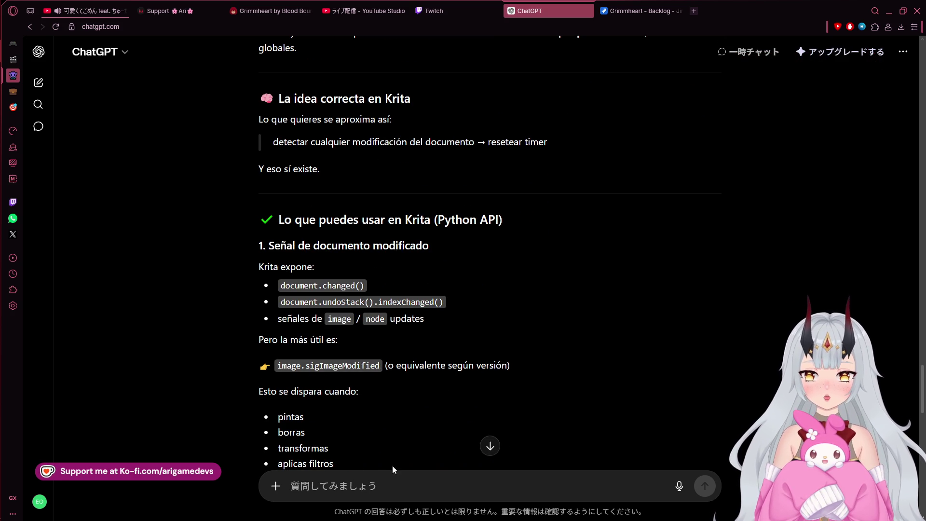
- Ask ChatGPT whether document.changed() also fires for new layers or moved reference images
text(¿Pero si el document)
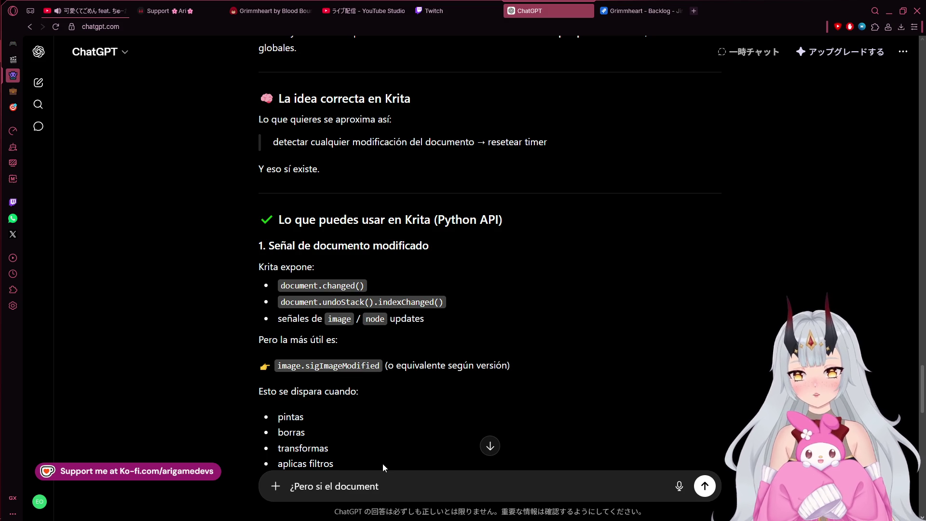
text(.changed)
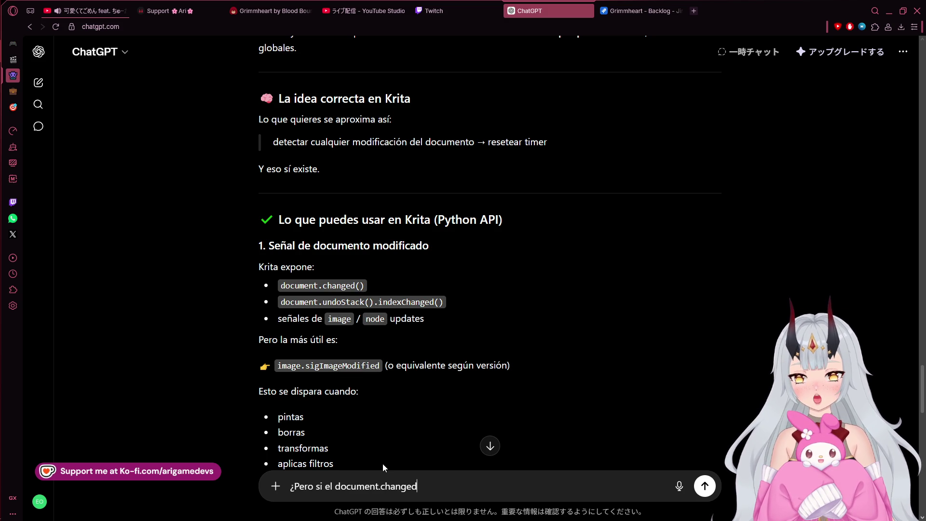
text(() pasa va a detectar cosas como crear nuevas capas o)
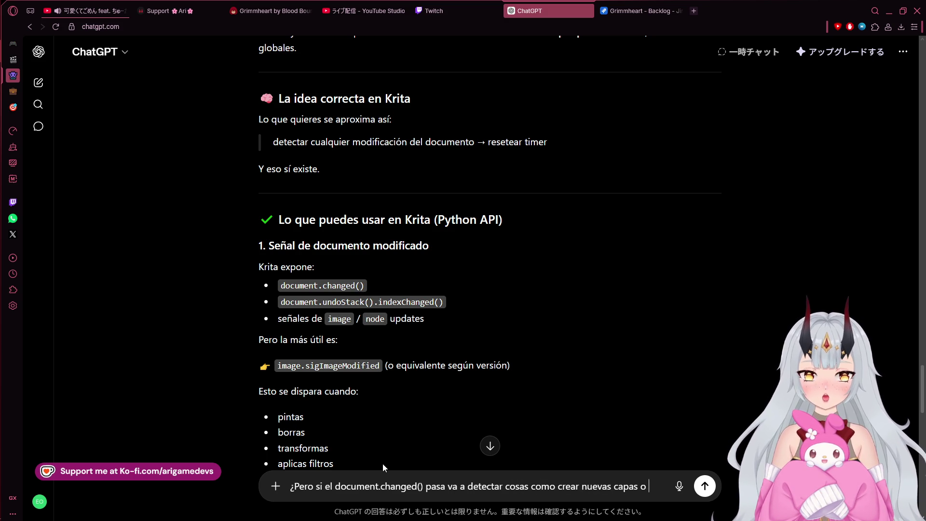
text(m mover imágenes)
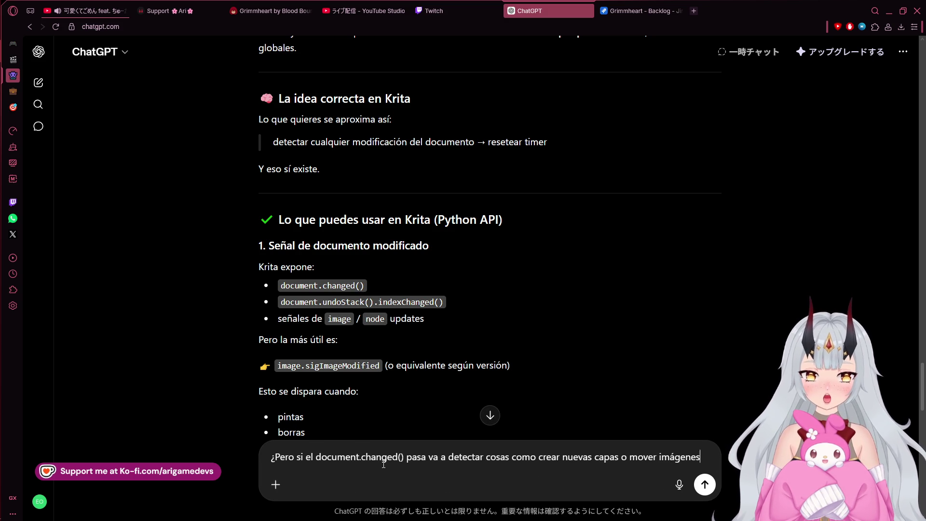
text( de referencia=?)
key(BackSpace)
key(BackSpace)
text(Porque si)
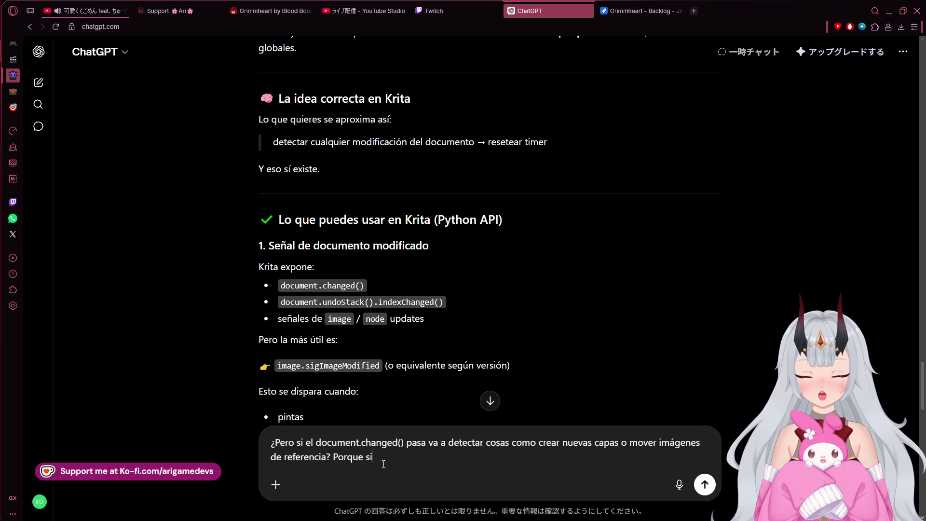
text( es así no me sirbve)
key(BackSpace)
key(BackSpace)
key(BackSpace)
text(ve, me interesa el cambio en sí del canvas.)
key(Return)
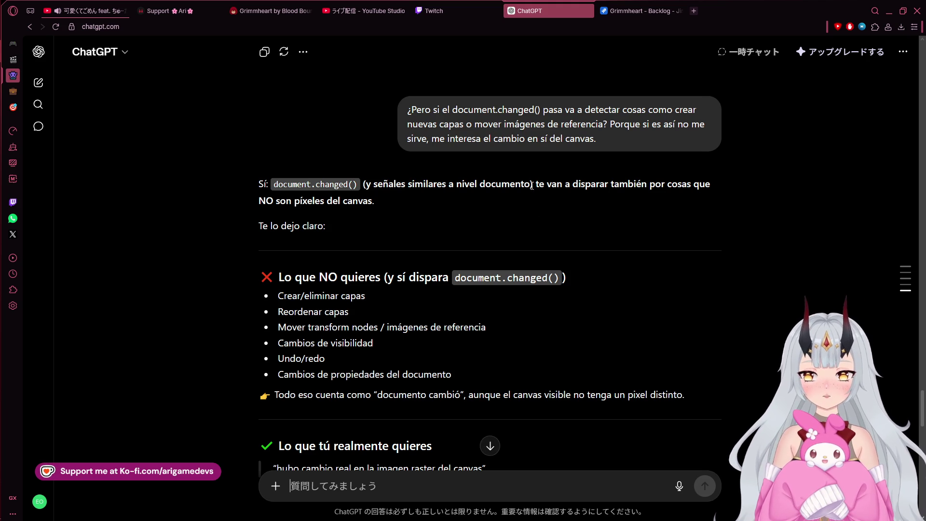
scroll(542, 216, down, 3)
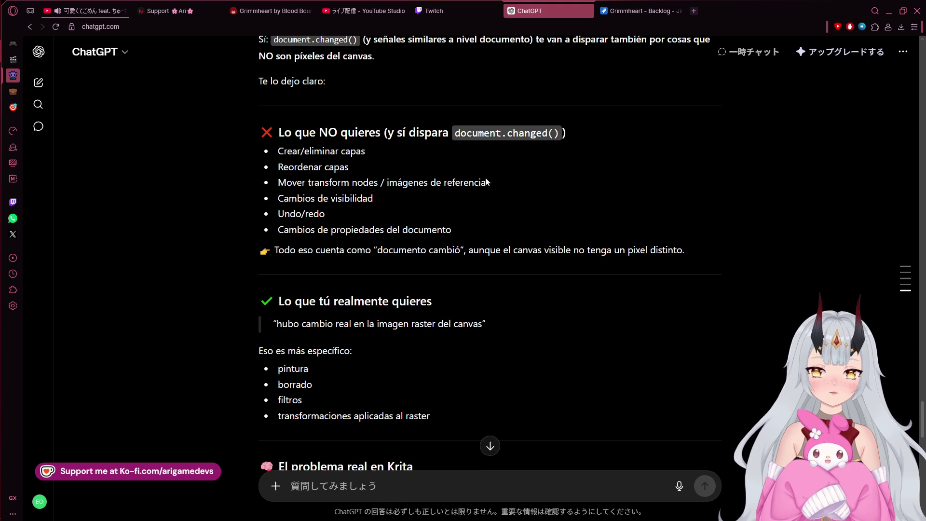
scroll(393, 314, down, 1)
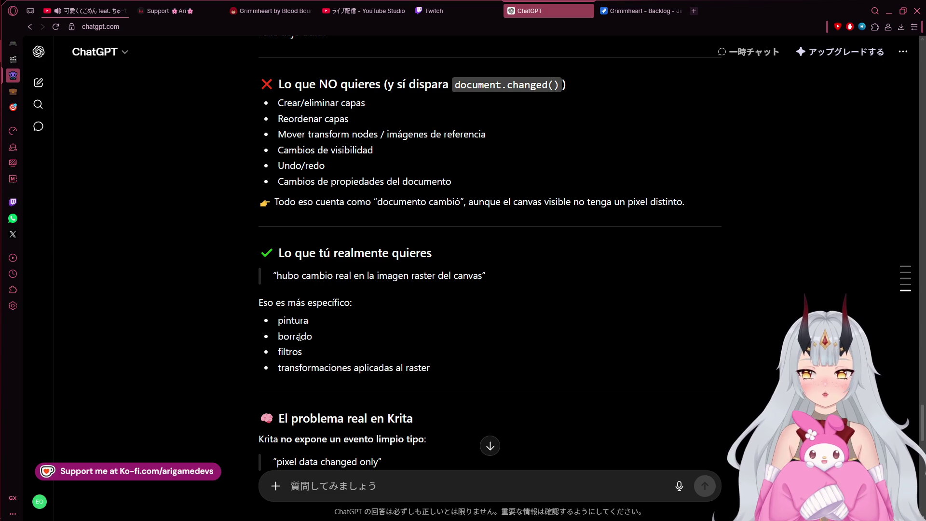
scroll(299, 336, down, 1)
scroll(328, 340, down, 1)
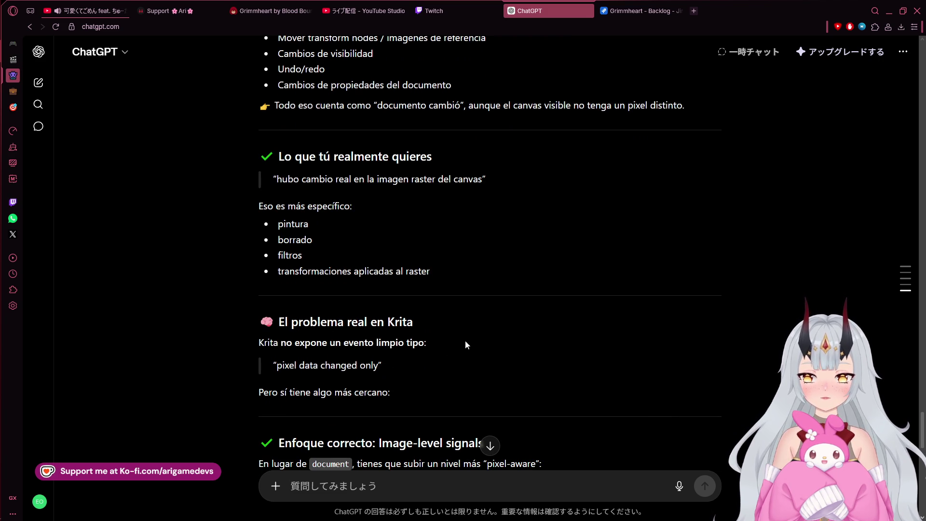
scroll(458, 345, down, 2)
scroll(487, 346, down, 1)
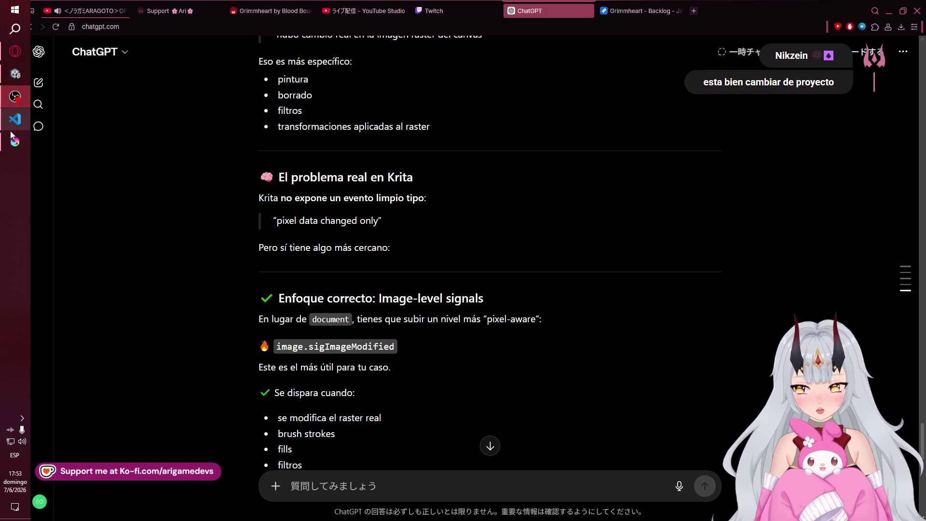
- Undo the scribbled marks on the princess's face in Princess Design.png
click(16, 140)
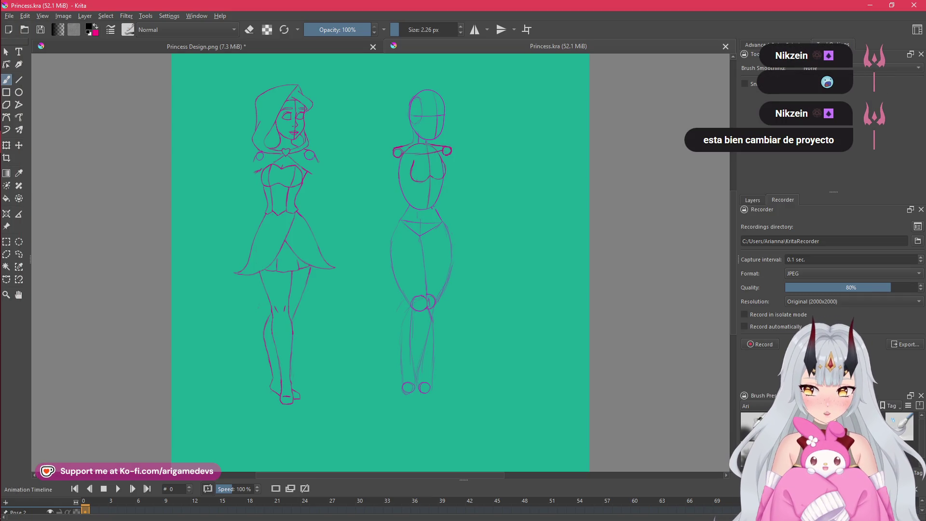
click(273, 47)
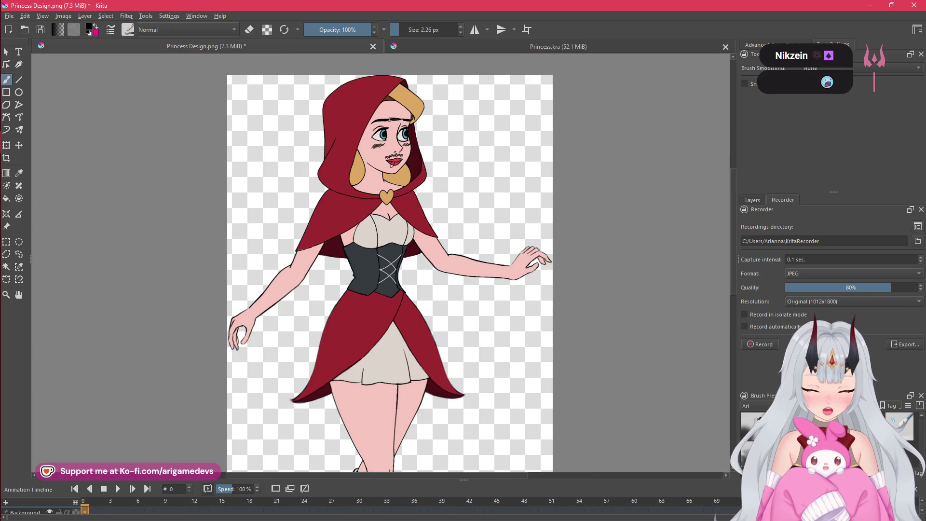
key(ctrl+z)
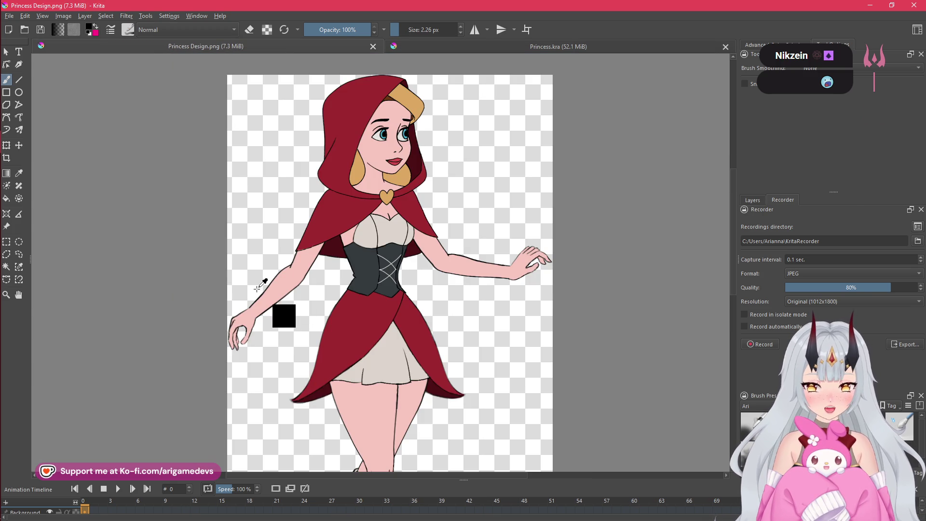
- Return to the Princess.kra sketch and zoom the canvas to 50%
click(516, 46)
key(plus)
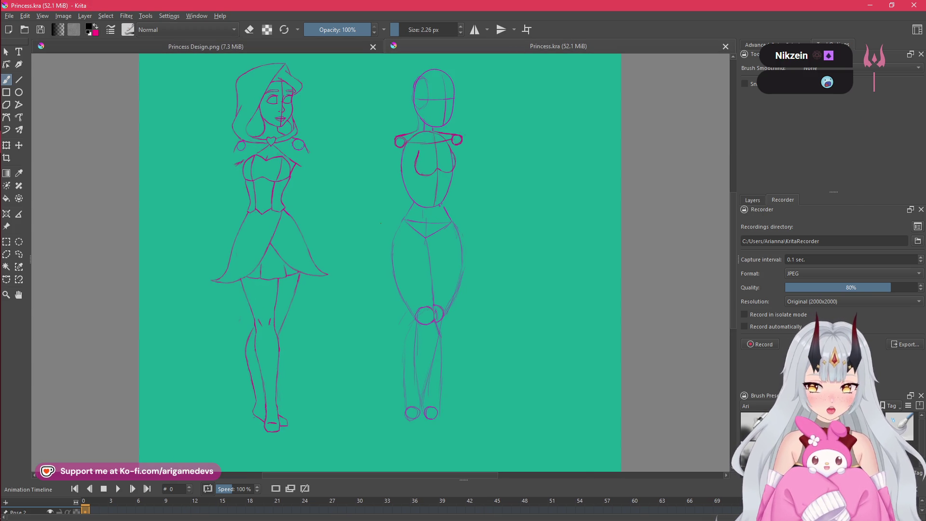
scroll(480, 256, down, 3)
scroll(480, 256, up, 3)
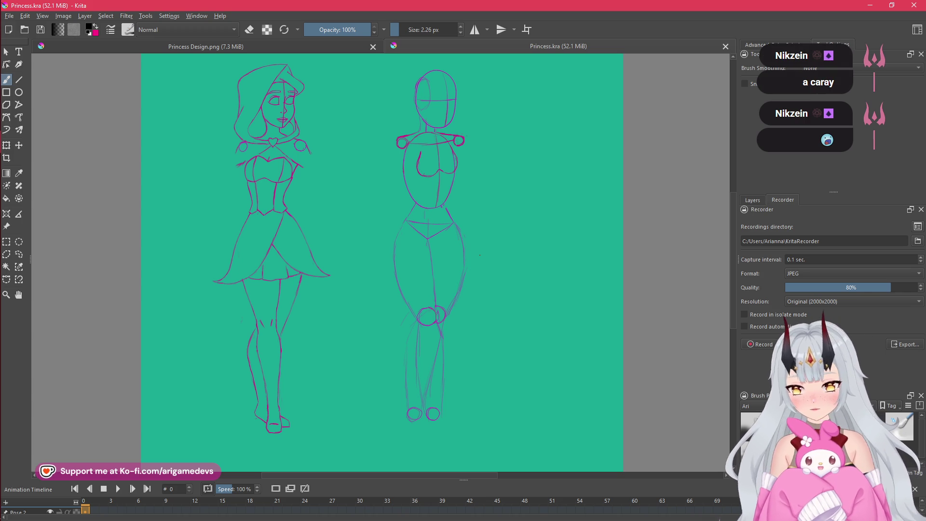
click(14, 55)
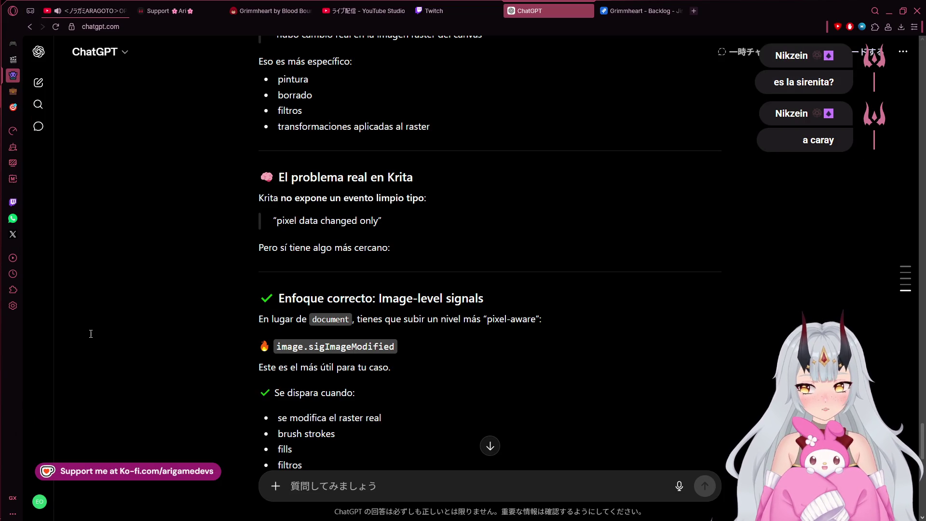
mouse_move(1, 144)
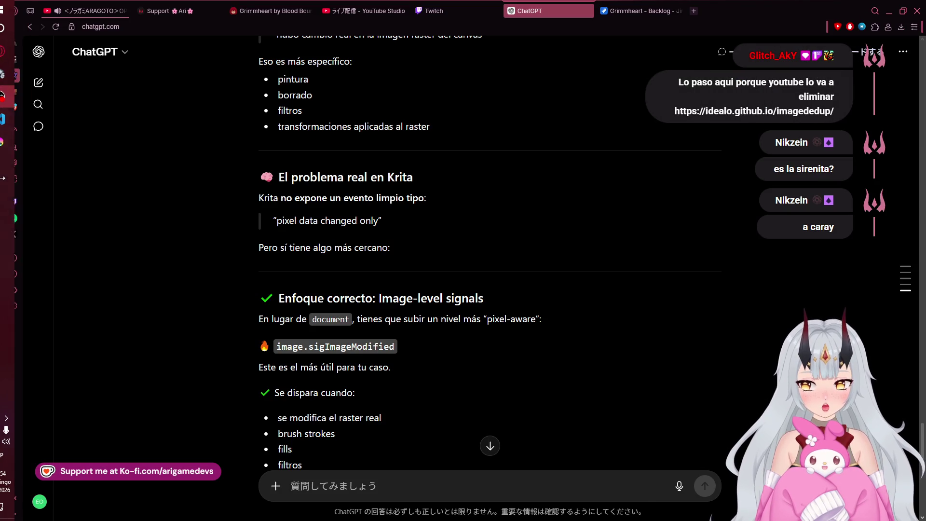
click(14, 142)
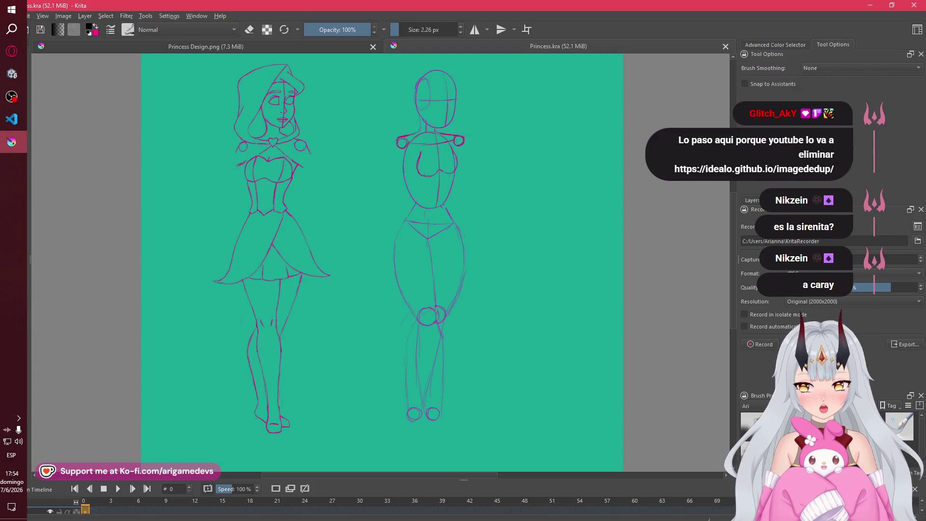
click(241, 46)
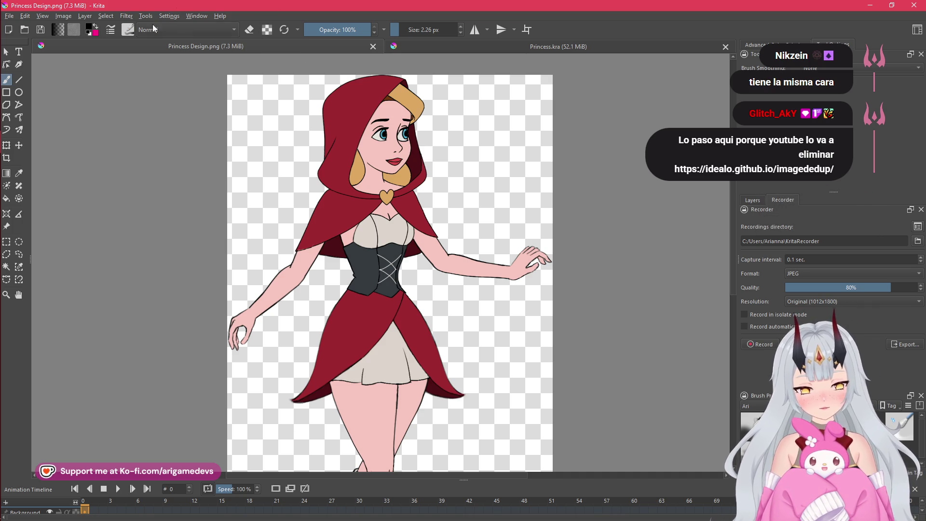
mouse_move(3, 99)
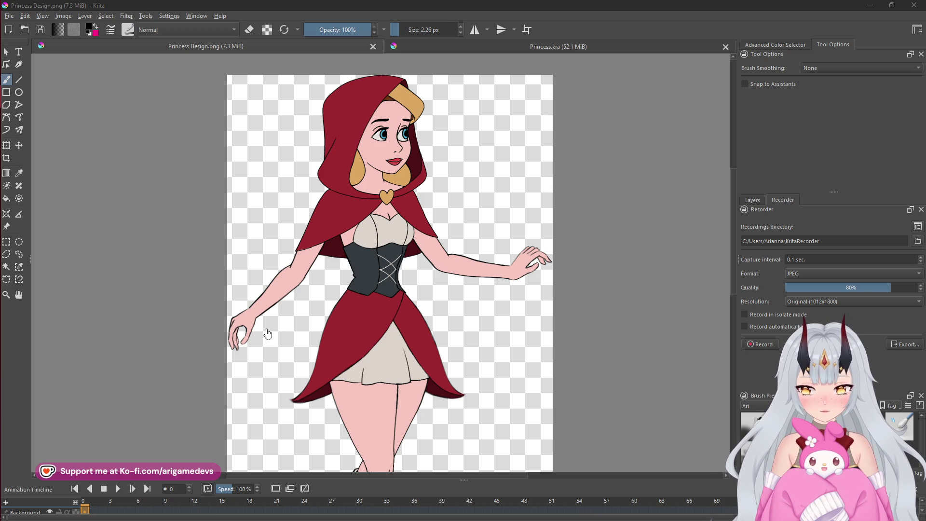
mouse_move(2, 270)
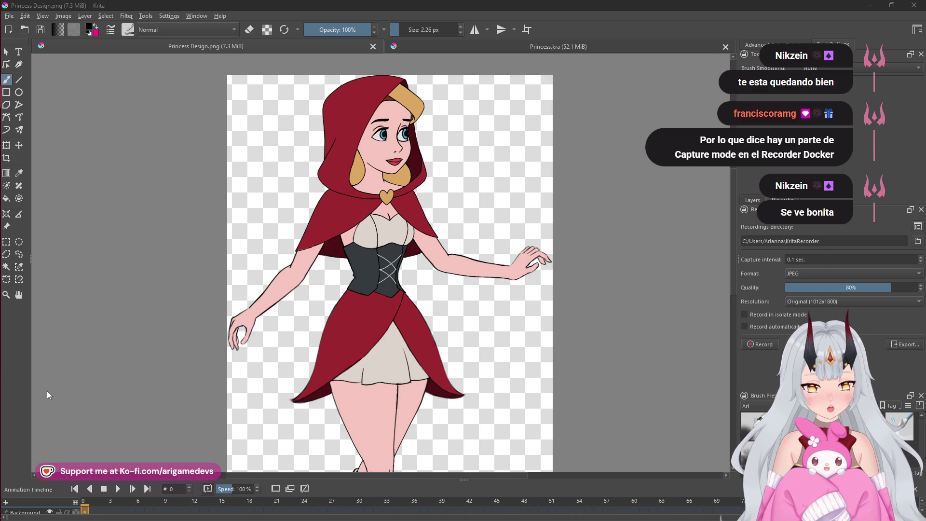
scroll(262, 369, down, 3)
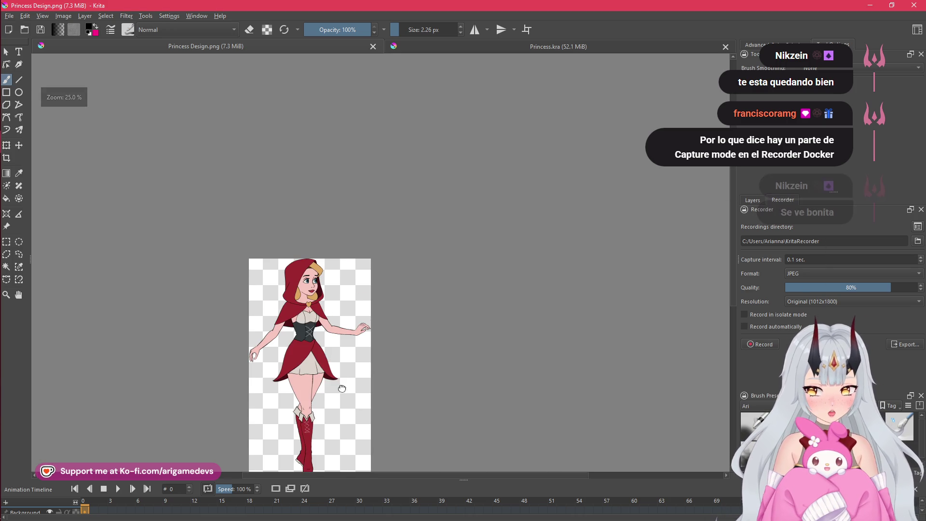
scroll(342, 393, up, 3)
mouse_move(445, 225)
mouse_down()
mouse_move(427, 233)
mouse_move(430, 275)
mouse_up()
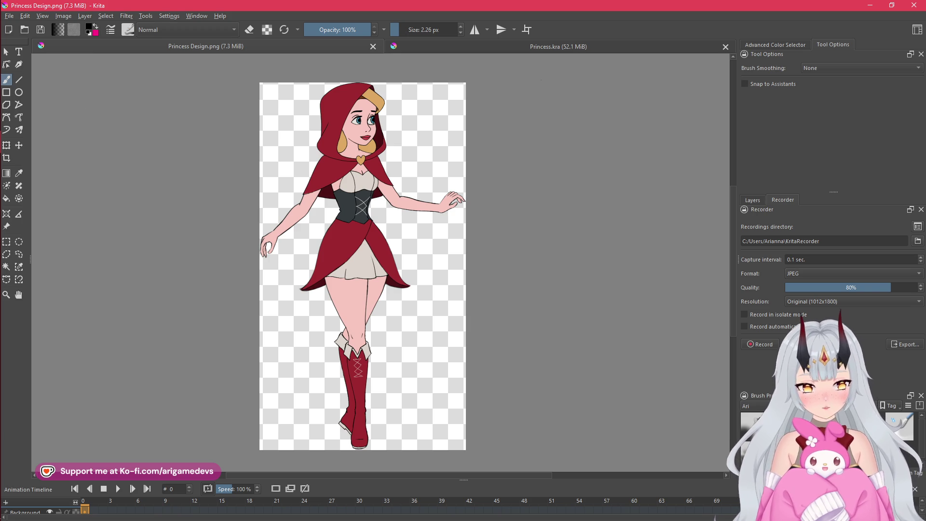
click(585, 47)
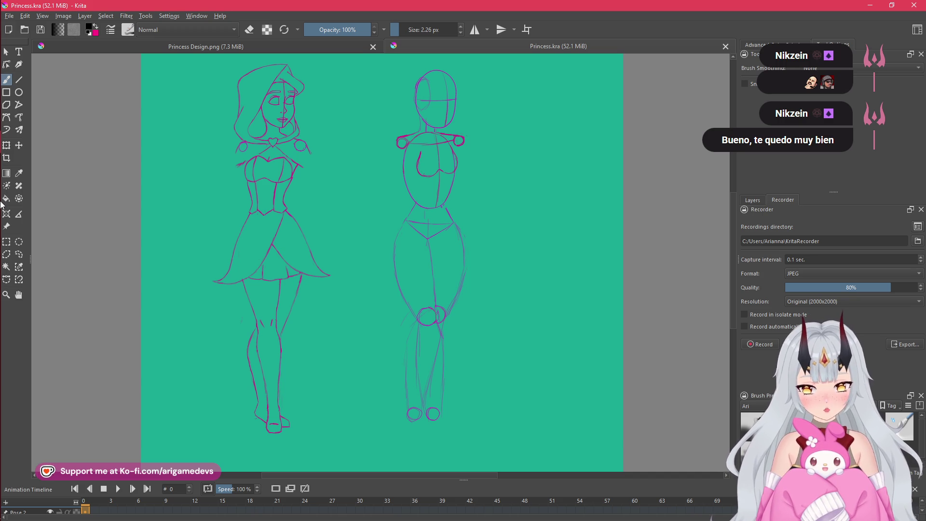
mouse_move(1, 205)
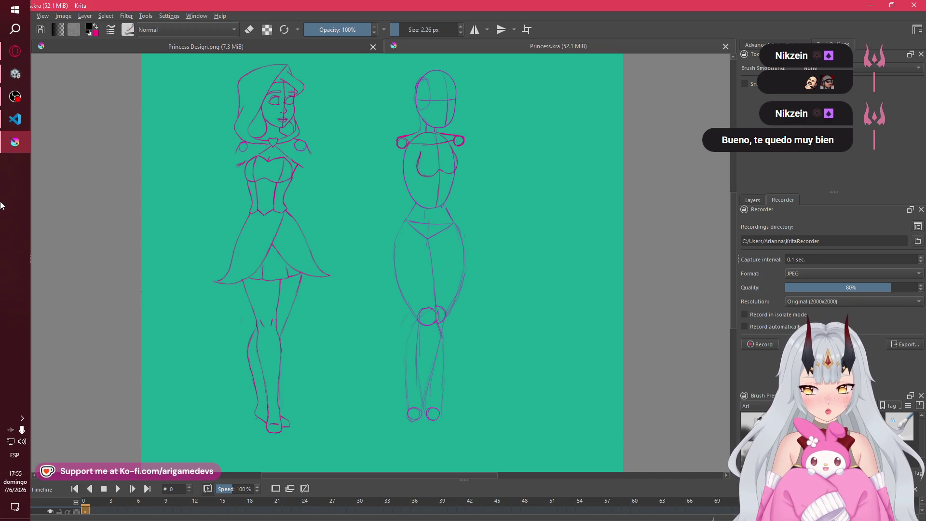
click(13, 97)
click(146, 198)
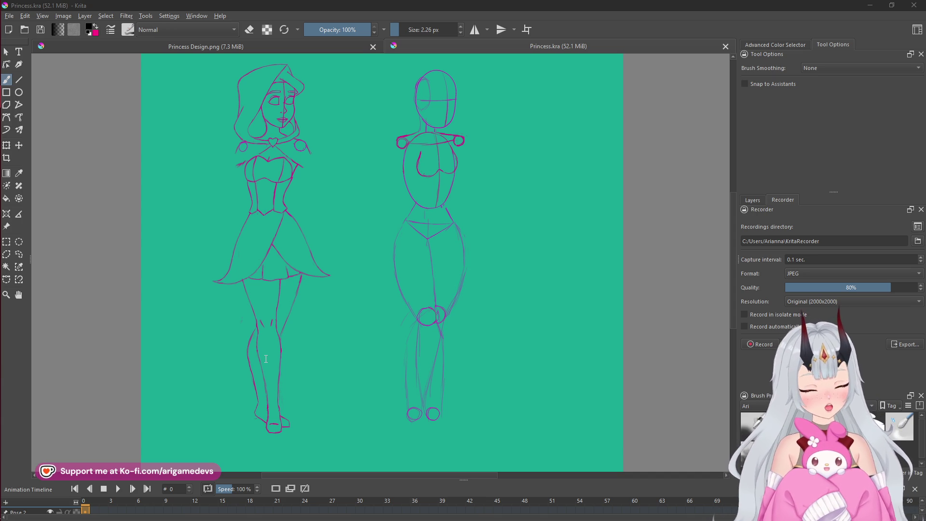
mouse_move(10, 96)
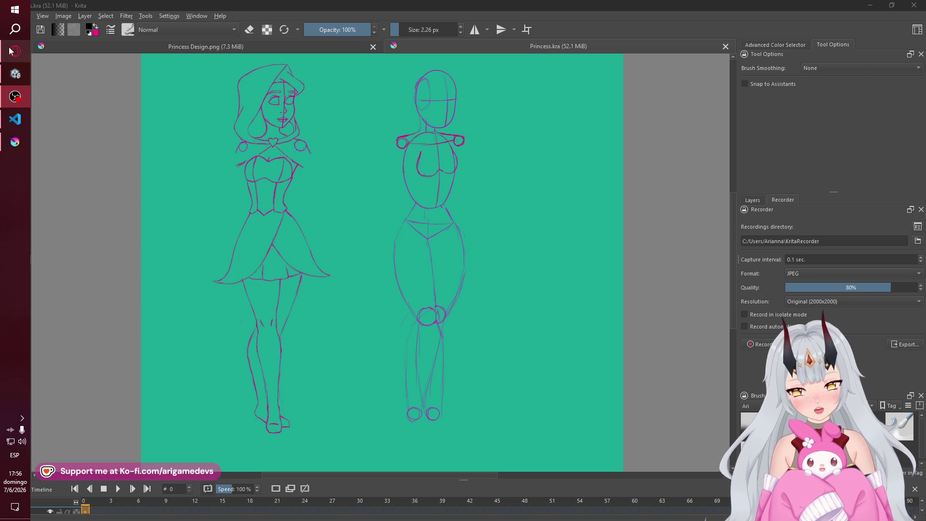
- Show the Grimmheart backlog in the browser, then bring Visual Studio Code to the front
click(11, 51)
click(636, 11)
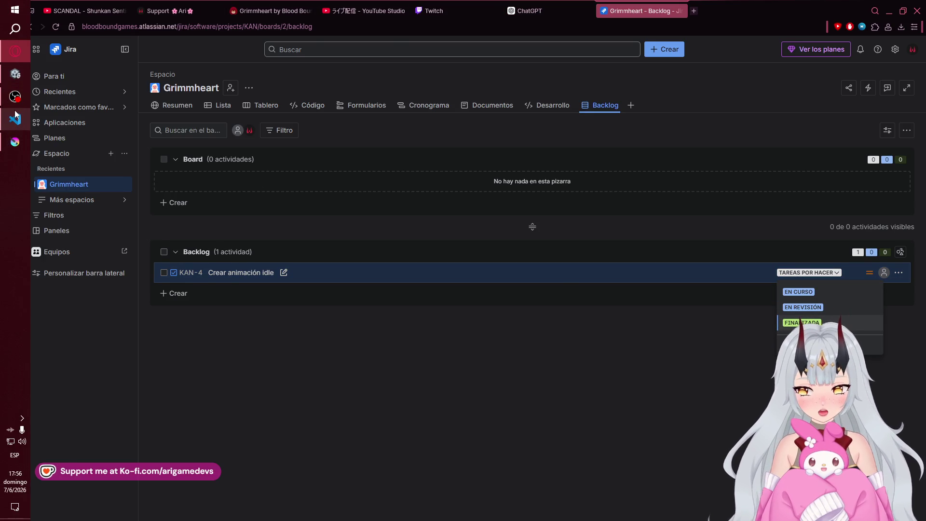
click(14, 117)
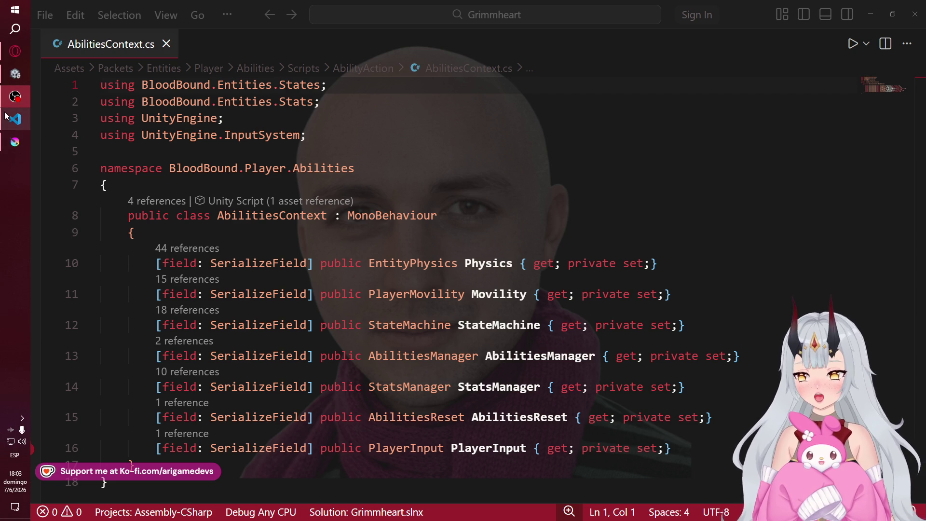
- Focus the Visual Studio Code editor, then switch to the Krita sketch window
mouse_move(6, 116)
click(57, 89)
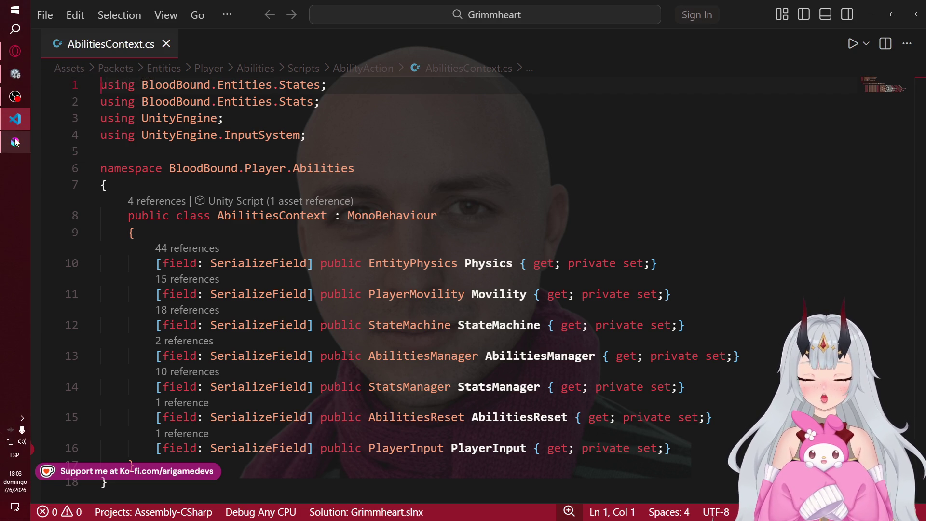
click(15, 142)
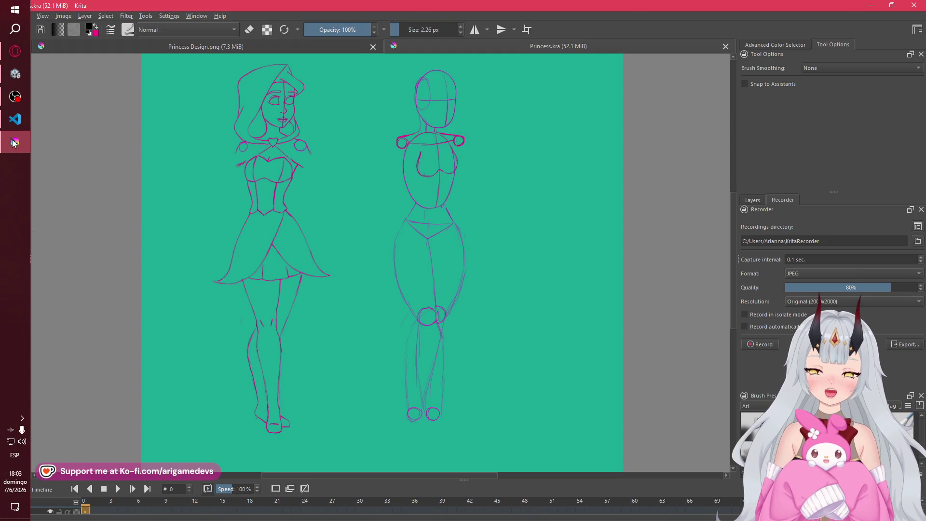
- Switch from Krita to the Jira backlog in the Opera GX browser
click(8, 107)
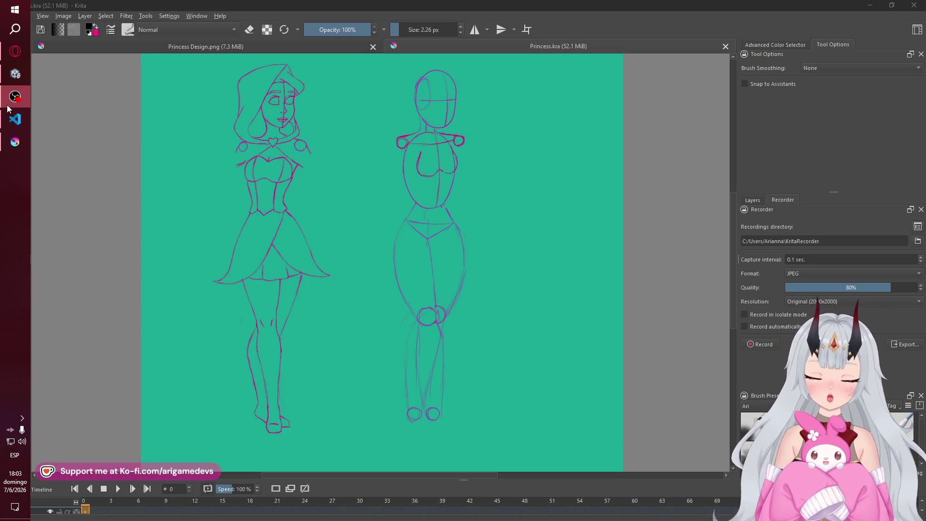
mouse_move(1, 48)
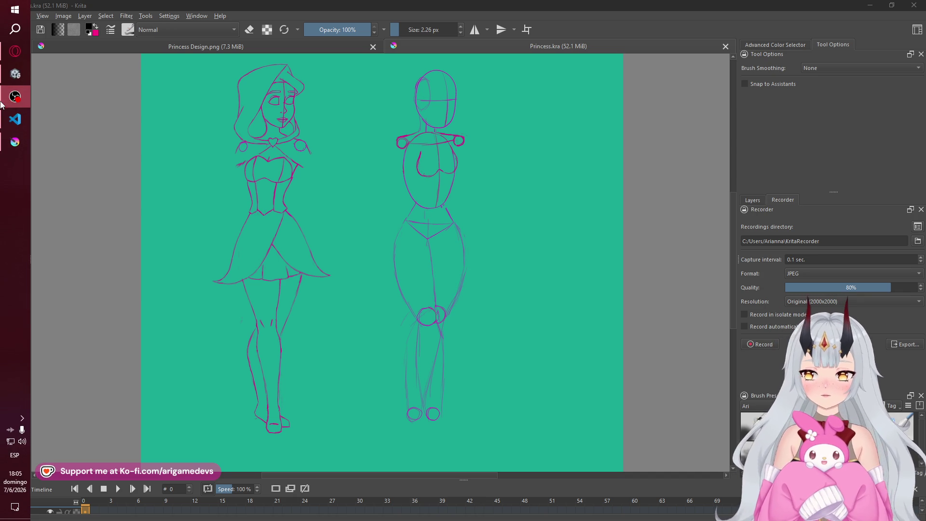
mouse_move(2, 93)
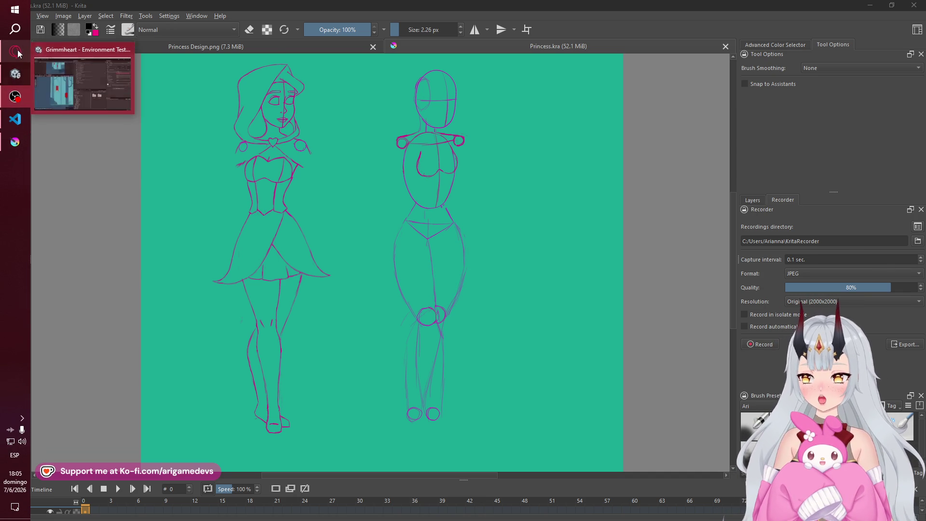
click(15, 52)
- Create backlog task KAN-5 'Create the static idle pose' and open its detail panel
click(291, 328)
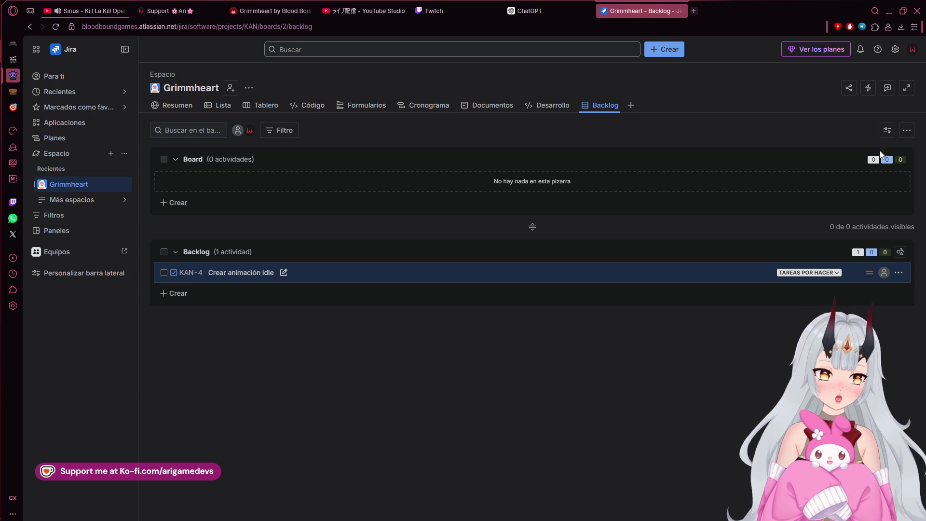
click(181, 300)
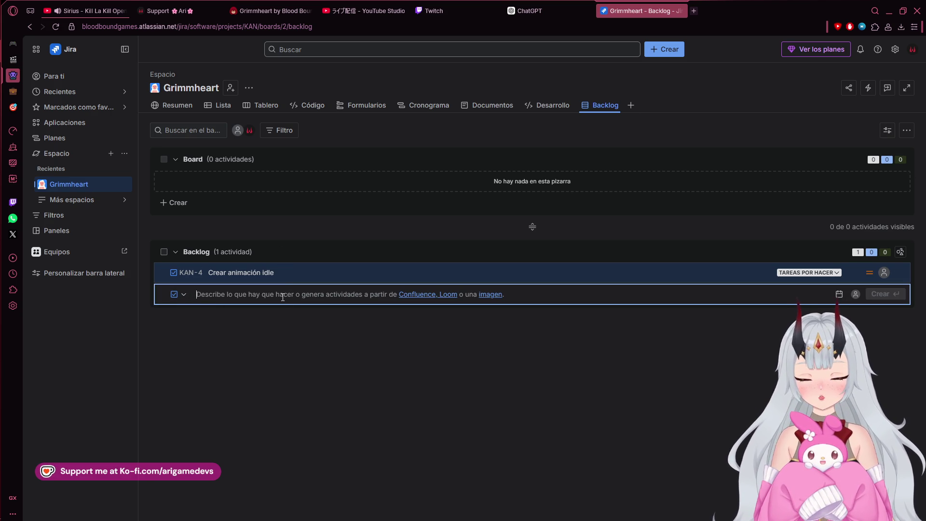
text(Crear la pose estática de)
key(ctrl+a)
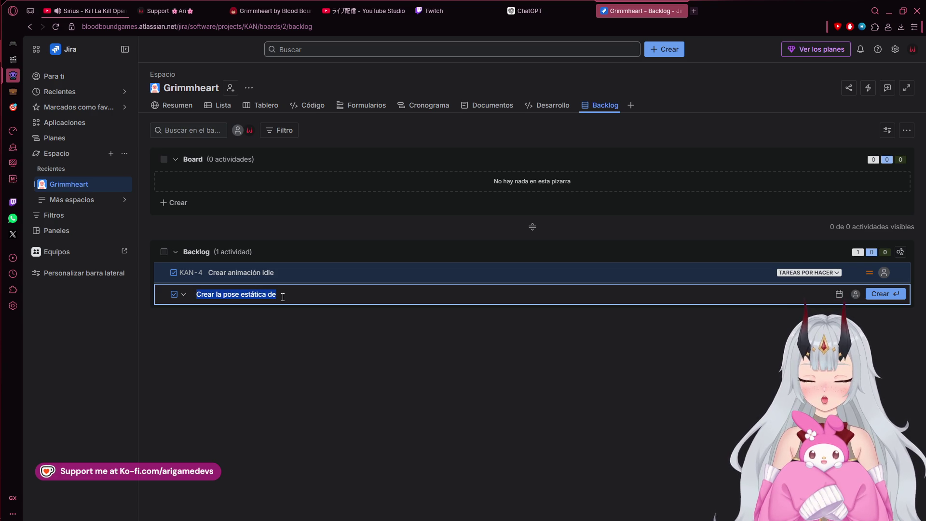
text(Create d)
key(BackSpace)
text(the static idle poise)
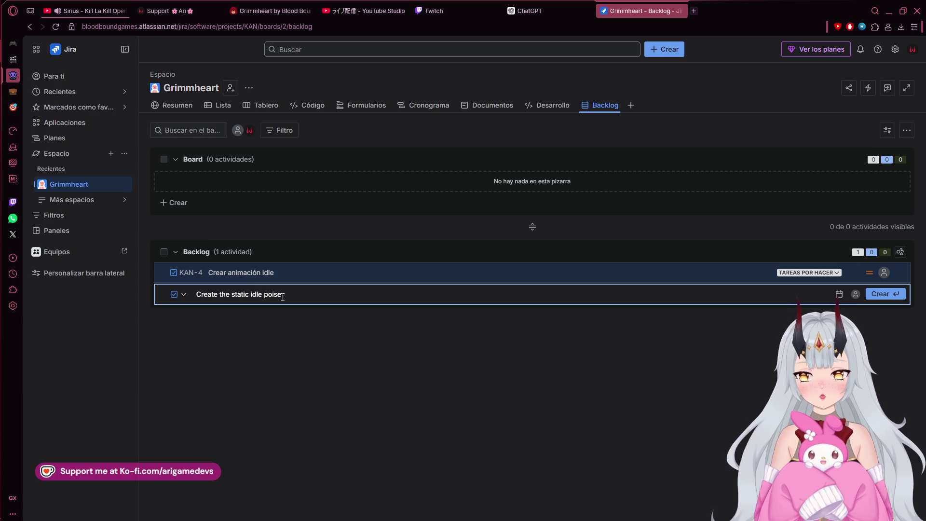
key(BackSpace)
key(BackSpace)
key(BackSpace)
text(se)
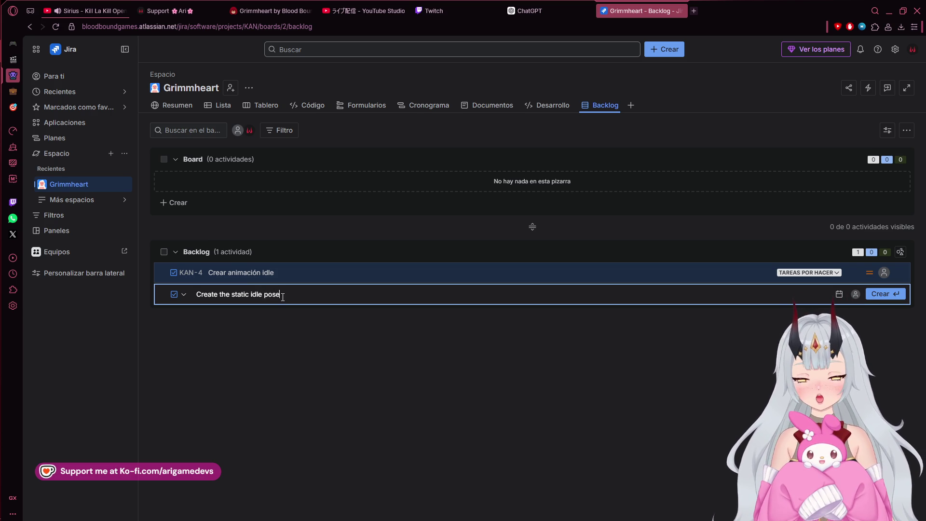
key(Return)
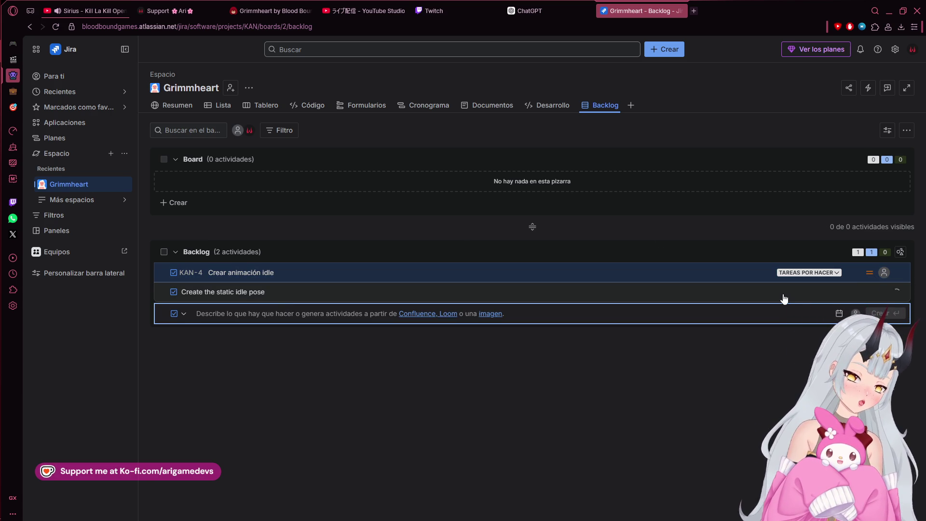
click(696, 294)
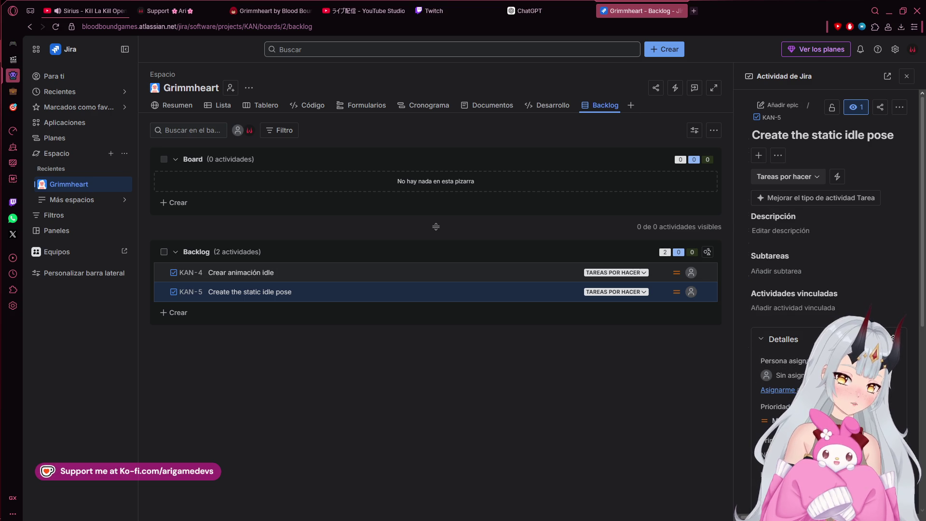
- Assign the KAN-5 task to yourself
click(777, 390)
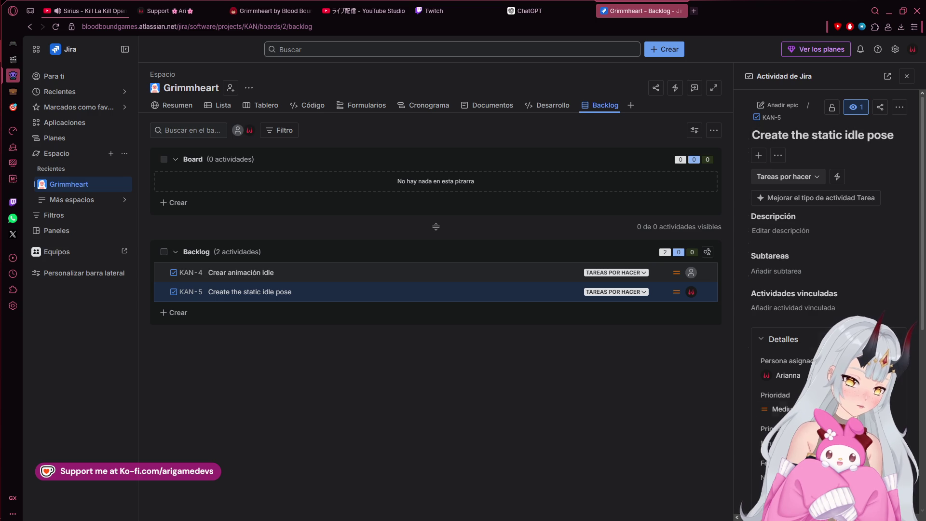
scroll(828, 299, down, 2)
scroll(828, 299, down, 5)
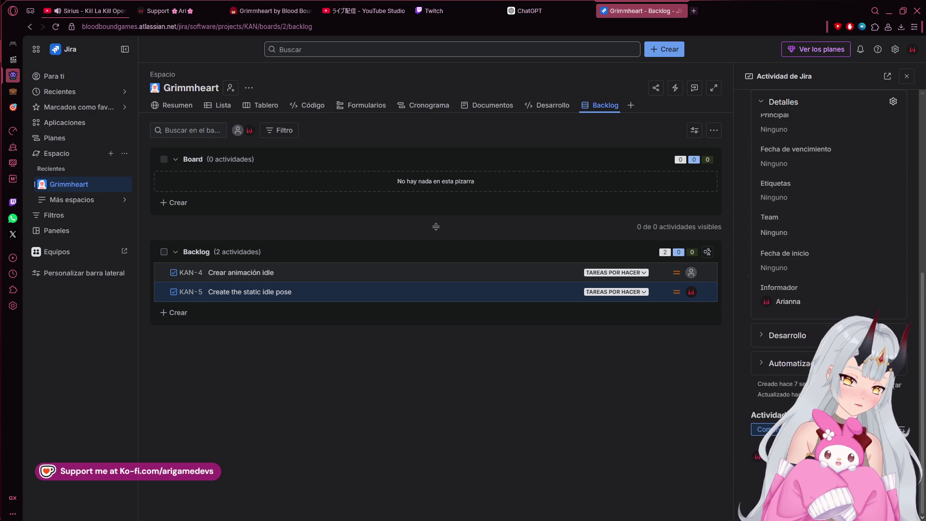
scroll(844, 227, up, 7)
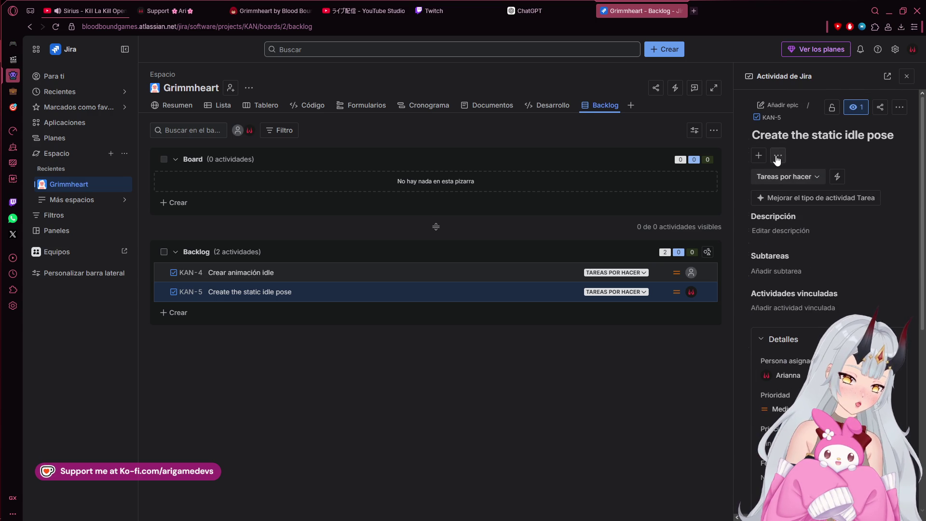
- Check KAN-5's status options and further-actions menu without changing anything
click(819, 177)
click(861, 178)
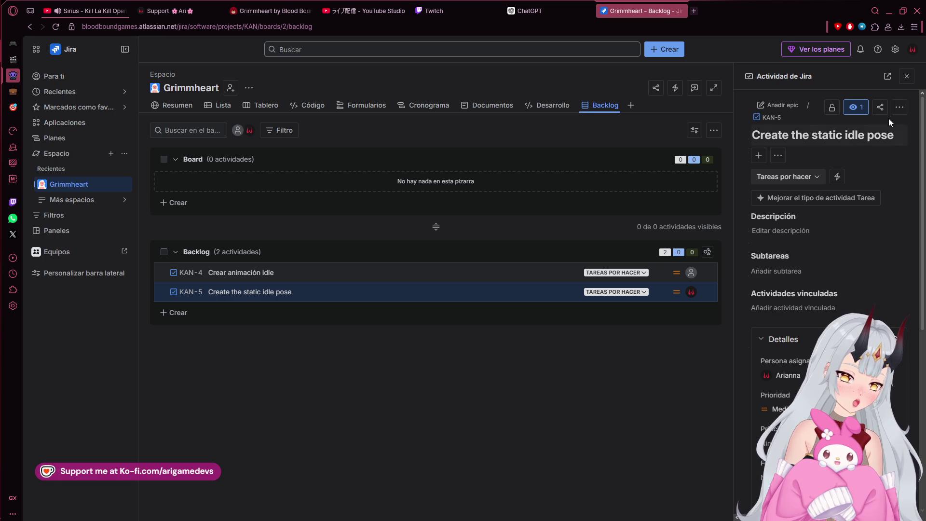
click(900, 109)
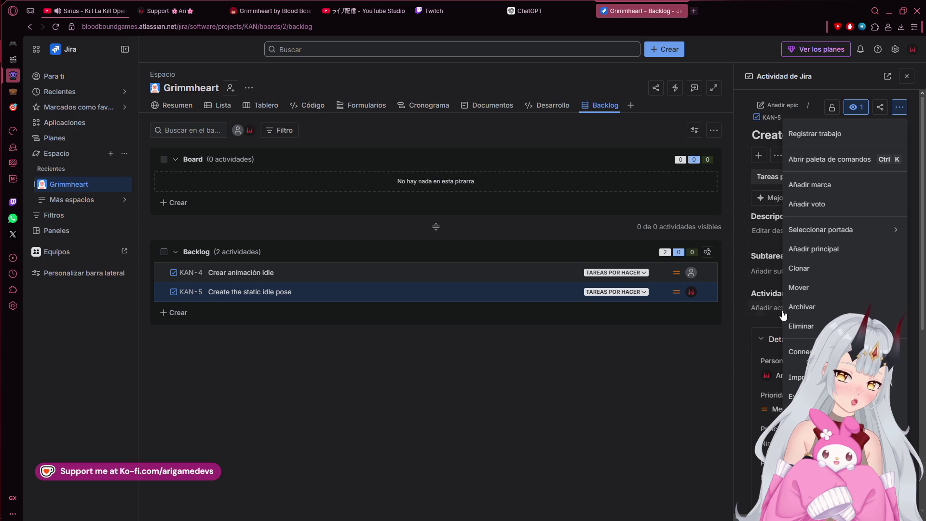
click(742, 322)
scroll(791, 376, down, 1)
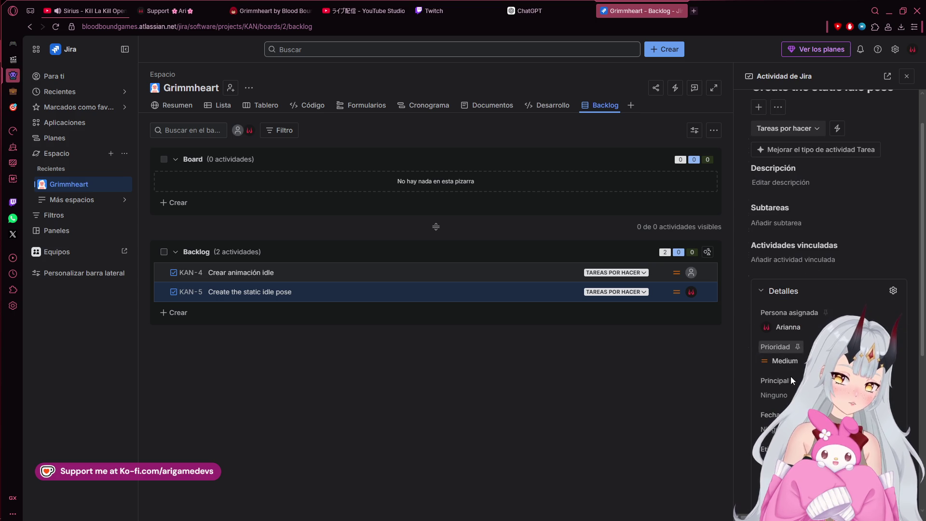
- Set KAN-5's priority to Highest
click(784, 363)
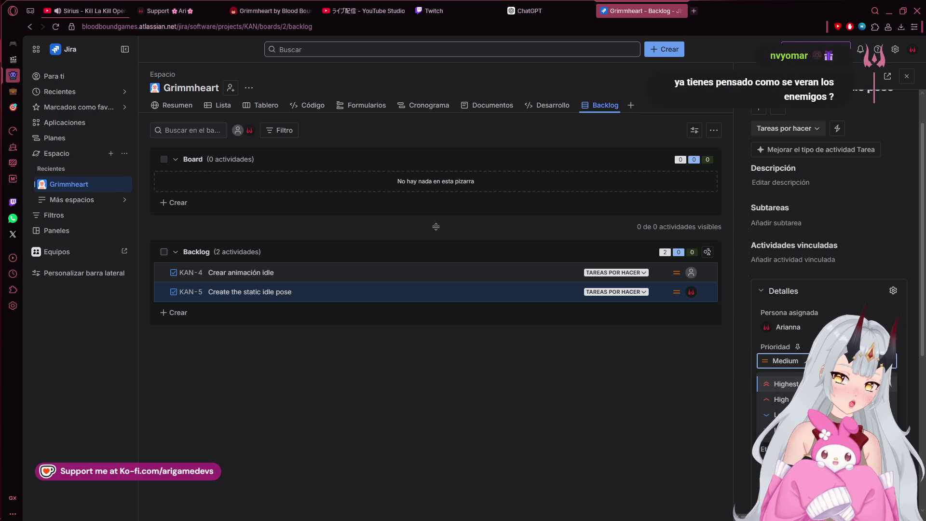
click(786, 384)
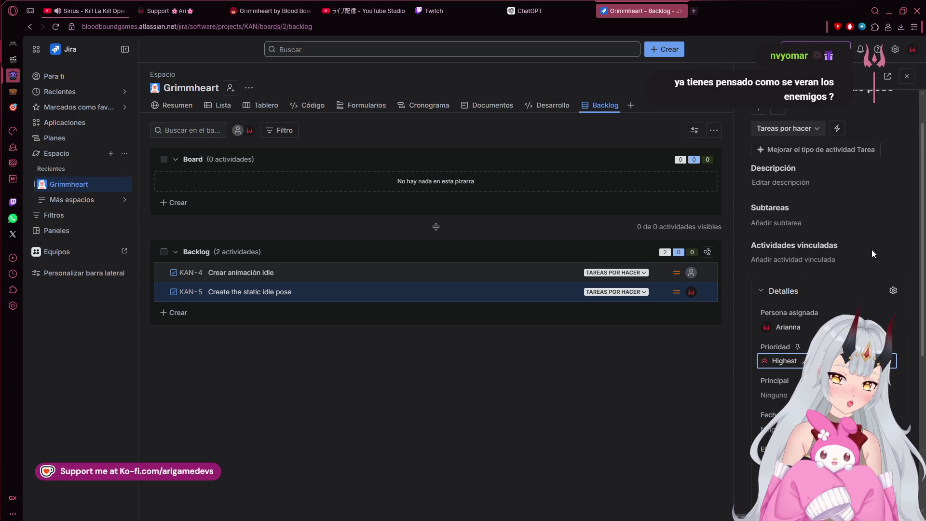
scroll(749, 302, down, 5)
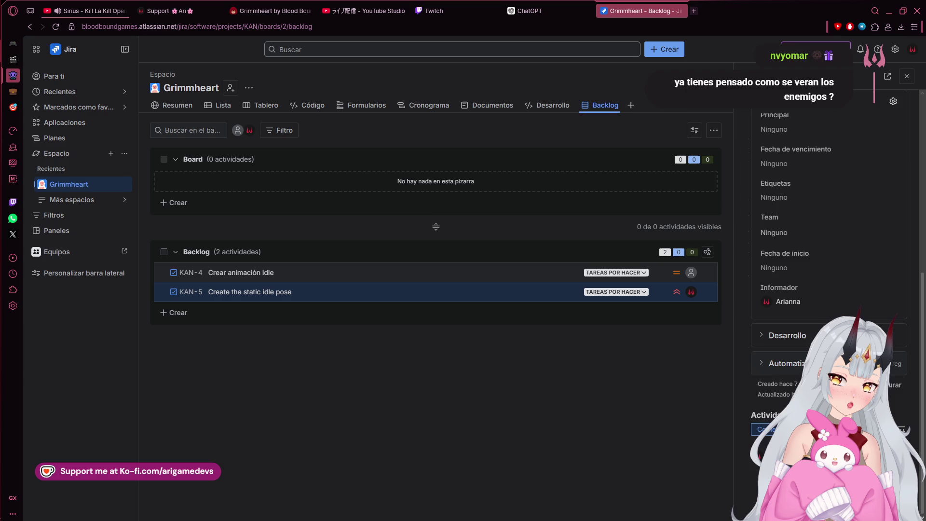
scroll(751, 336, up, 4)
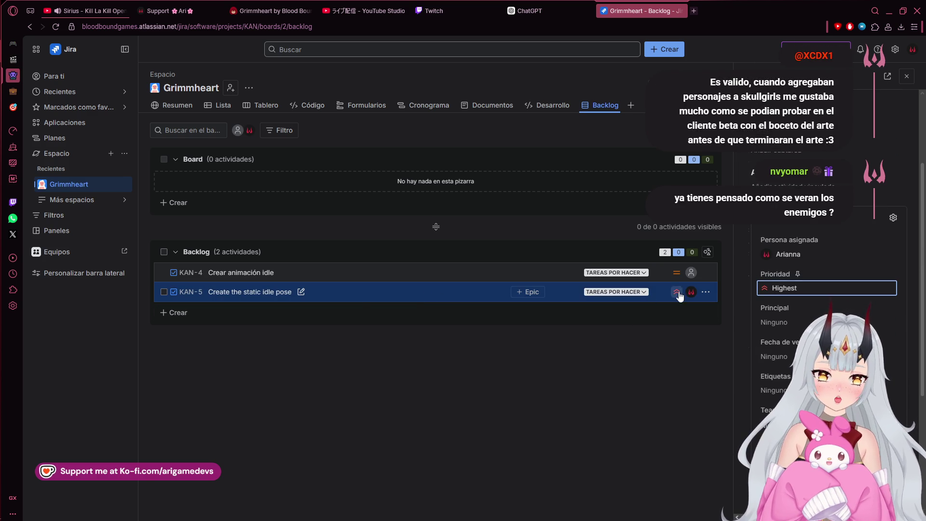
- Drag KAN-5 above KAN-4 and into the Board sprint
drag(338, 293, 372, 256)
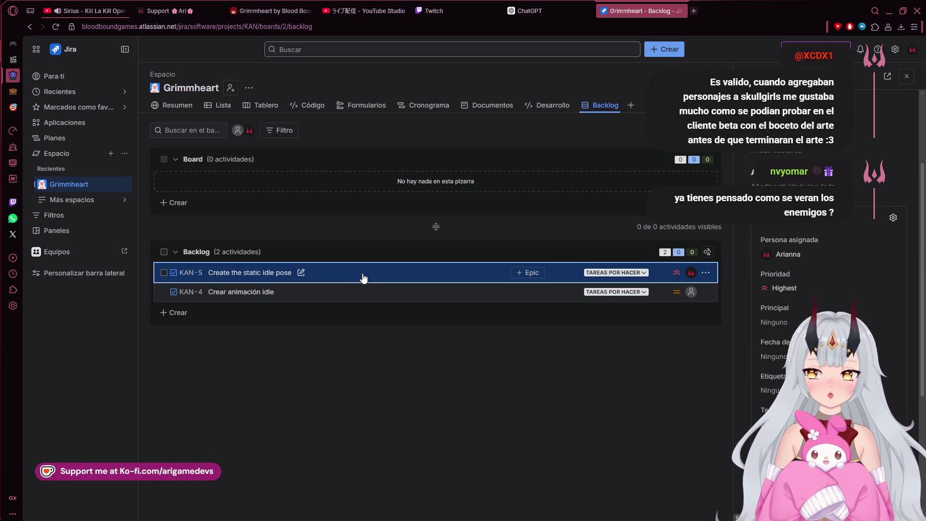
drag(364, 278, 364, 190)
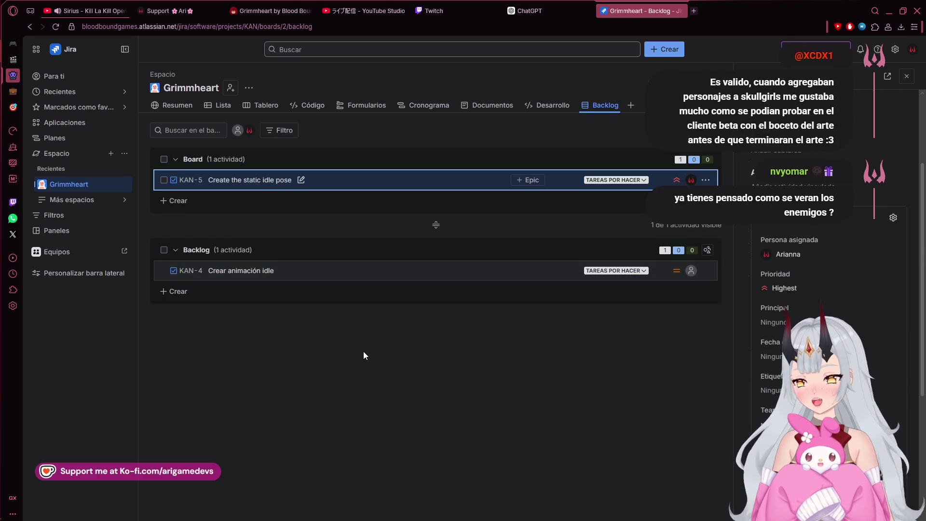
mouse_move(2, 100)
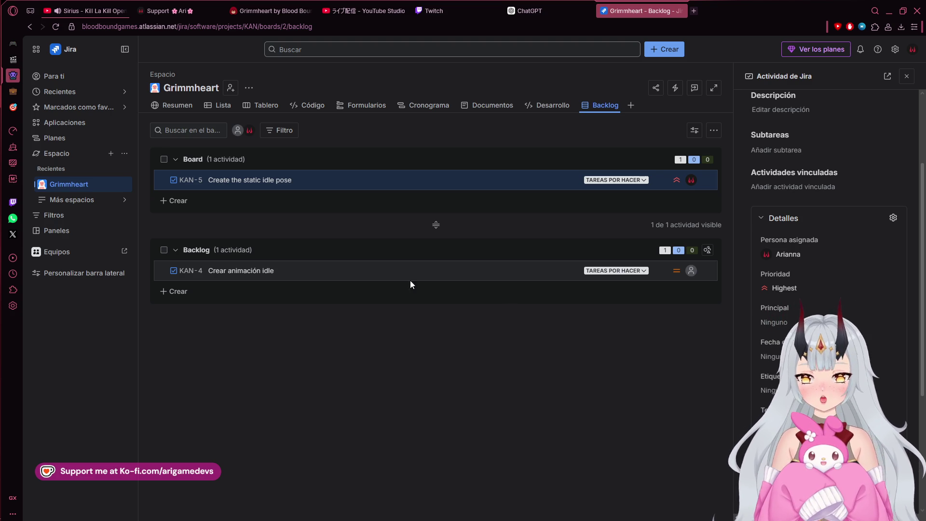
- Cycle through VS Code, the Jira backlog and the Krita princess sketch, ending on Unity's Environment Test scene
mouse_move(1, 172)
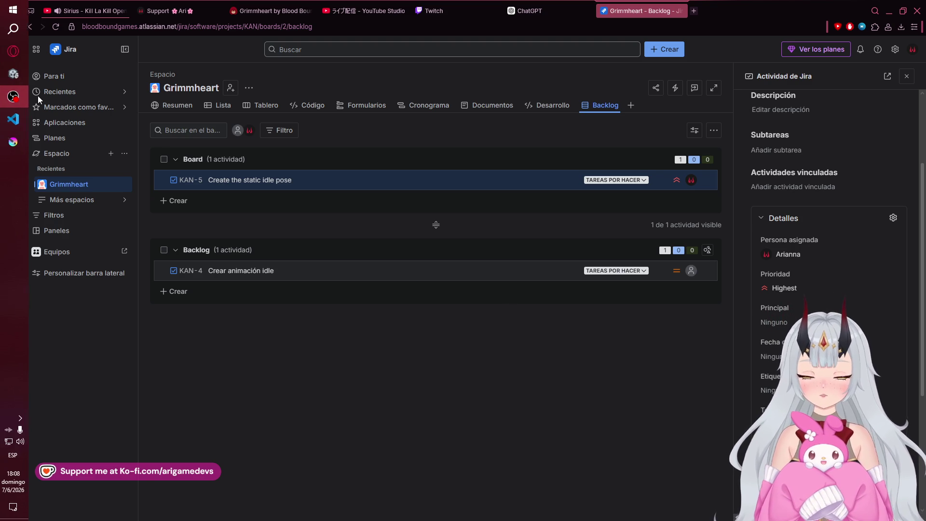
mouse_move(1, 143)
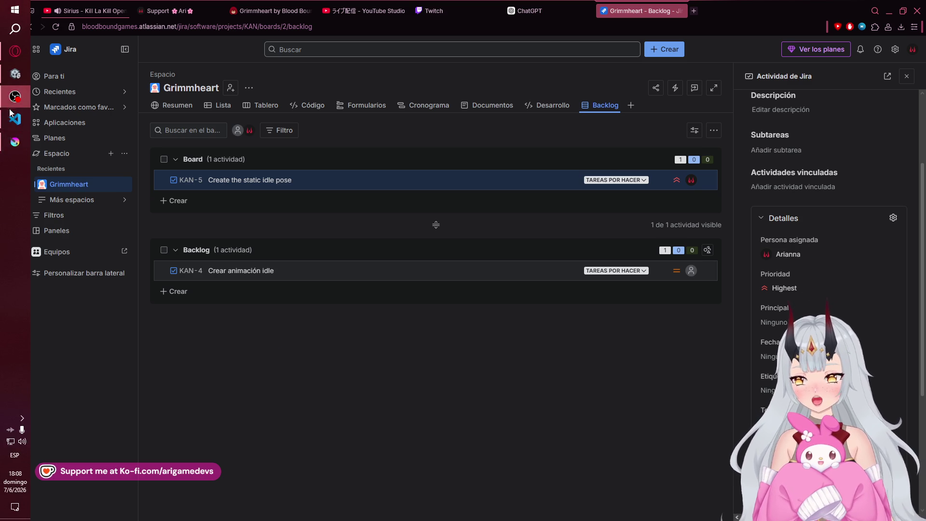
click(17, 126)
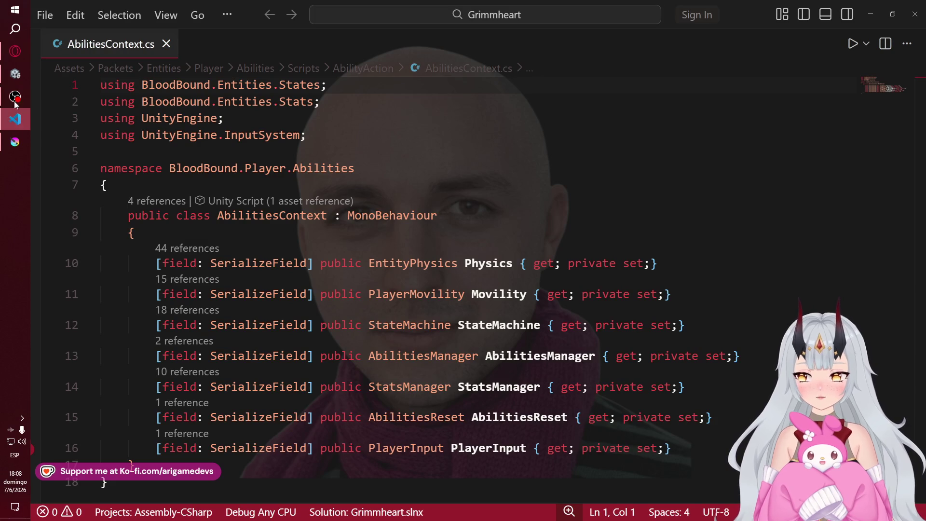
click(15, 52)
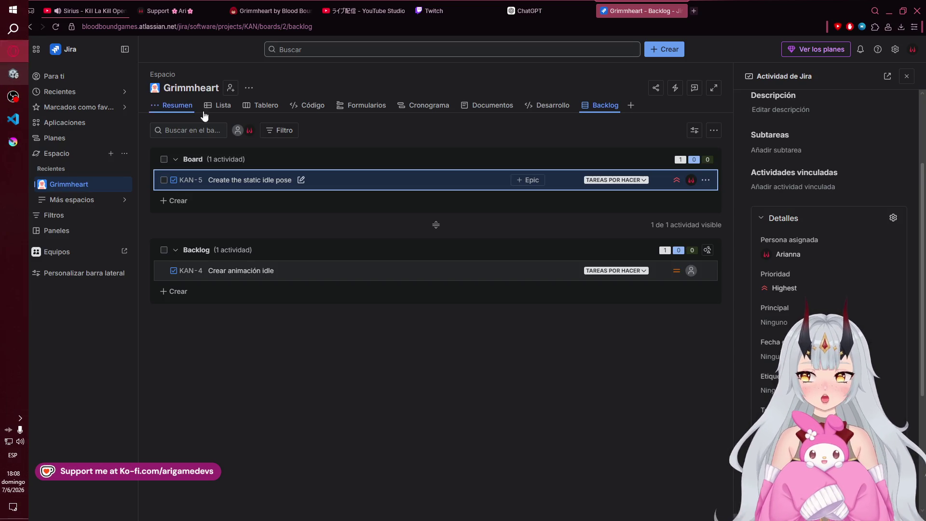
click(17, 120)
click(17, 143)
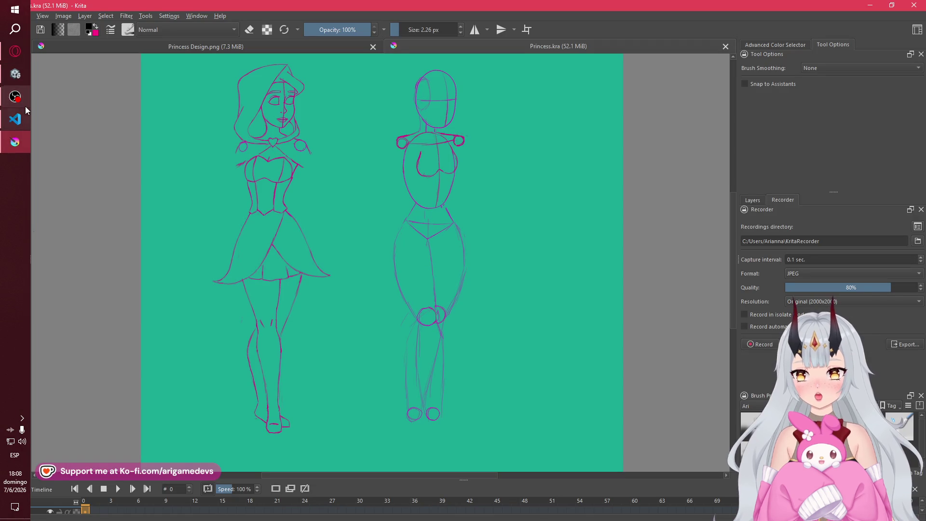
click(15, 74)
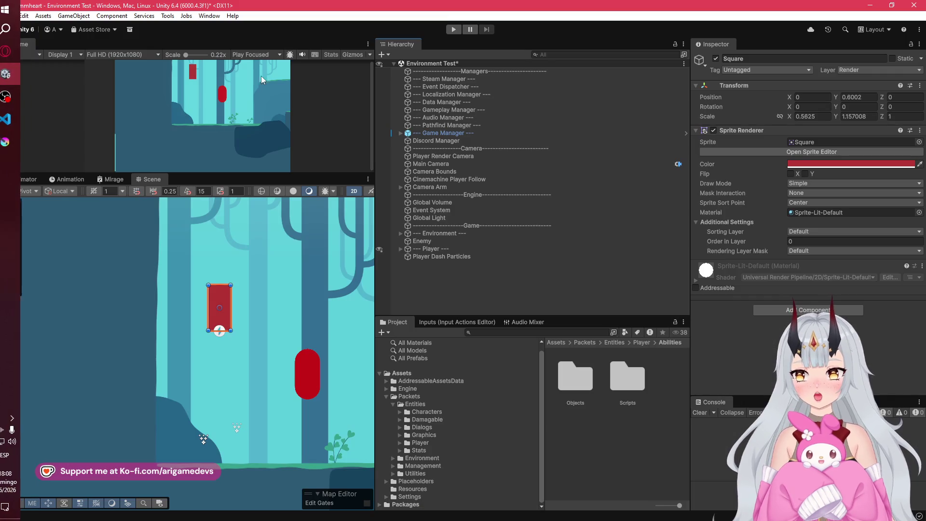
- Zoom out and pan across the forest level in Unity's Scene view, then bring OBS forward
scroll(146, 282, down, 3)
scroll(146, 319, down, 3)
scroll(201, 381, down, 2)
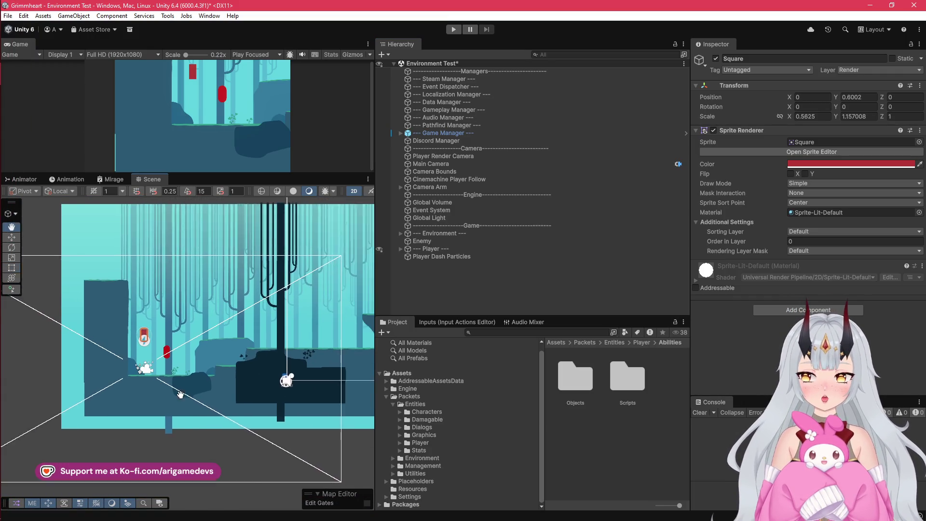
drag(208, 399, 44, 424)
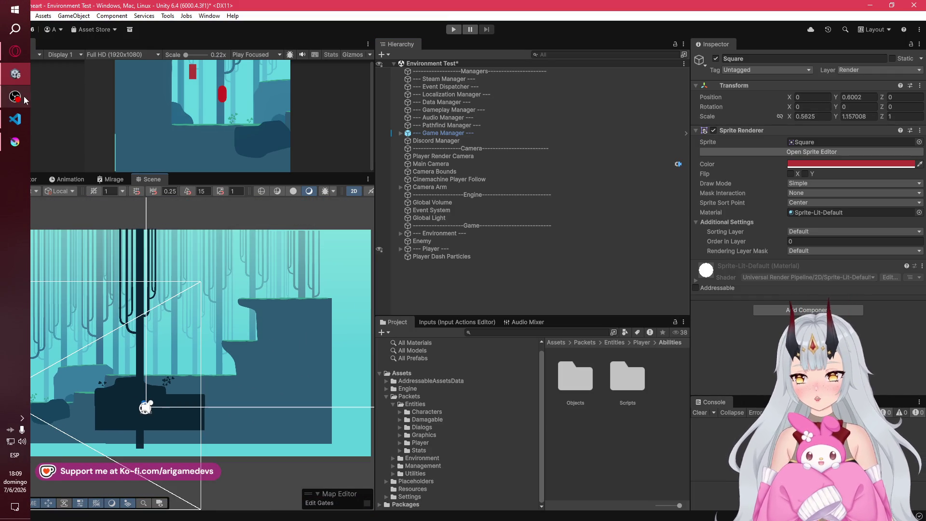
click(22, 102)
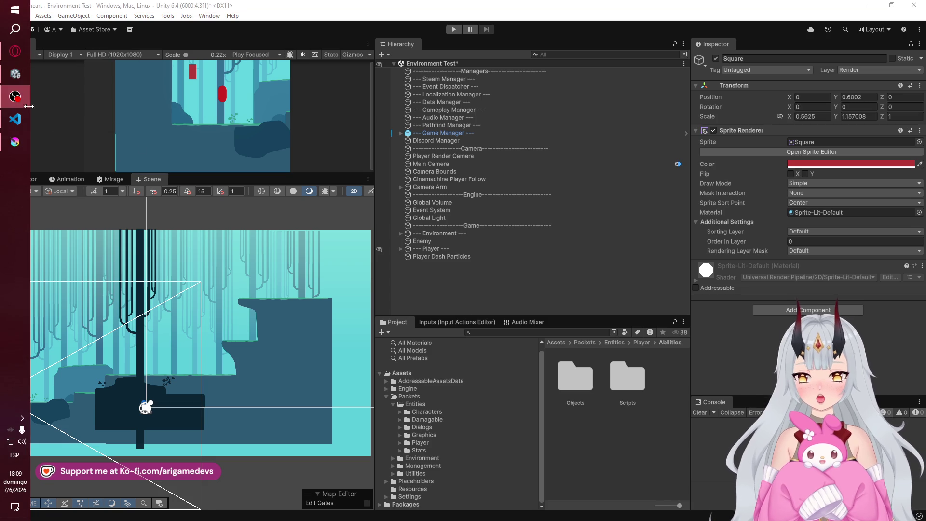